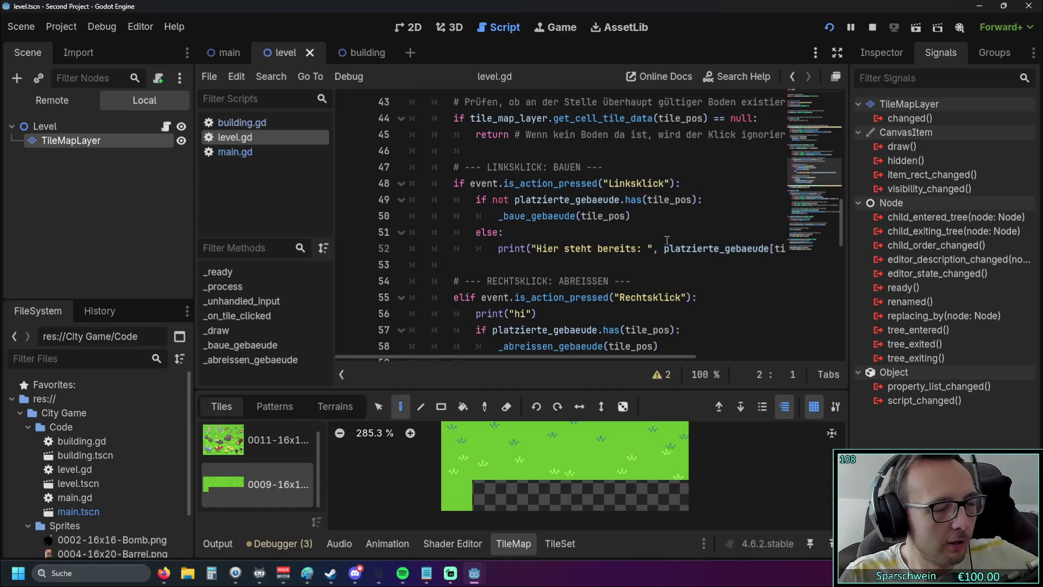
# - Return to the top of level.gd and switch to main.tscn to list its GUI labels and Timer
pyautogui.scroll(13, 667, 240)
pyautogui.scroll(1, 612, 223)
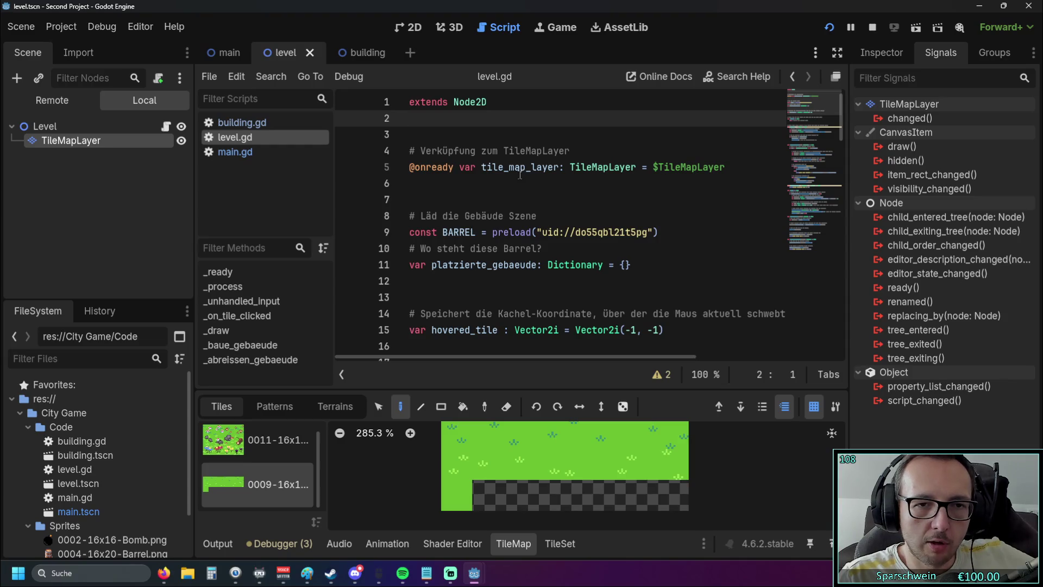
pyautogui.moveTo(409, 232); pyautogui.dragTo(454, 232)
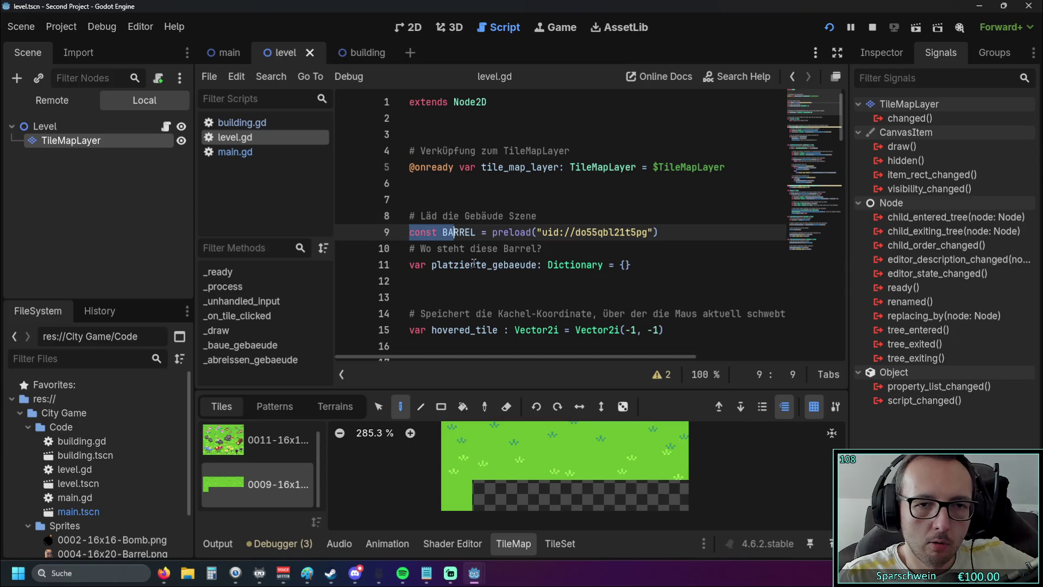
pyautogui.click(456, 281)
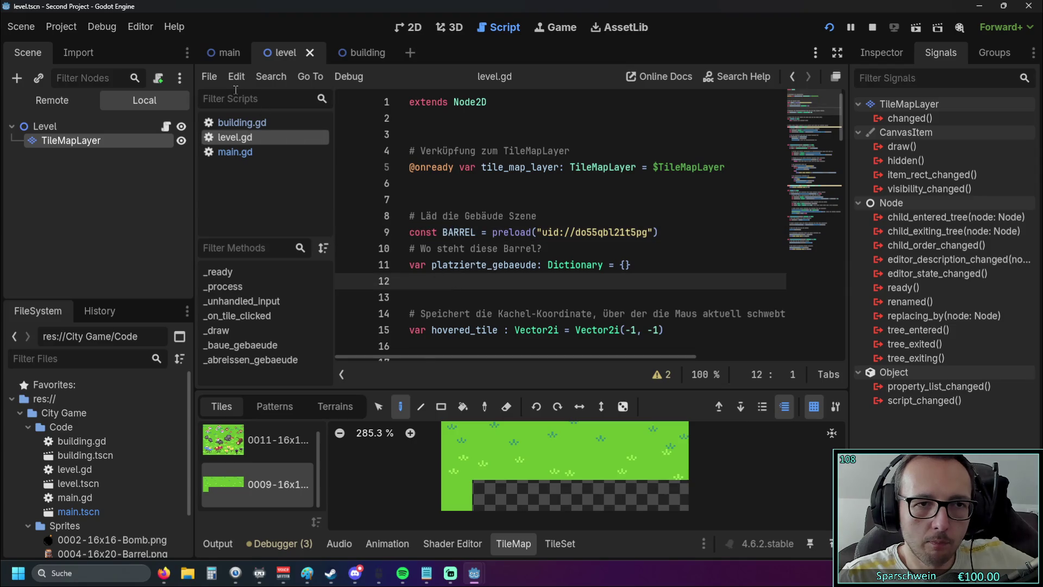
pyautogui.click(228, 54)
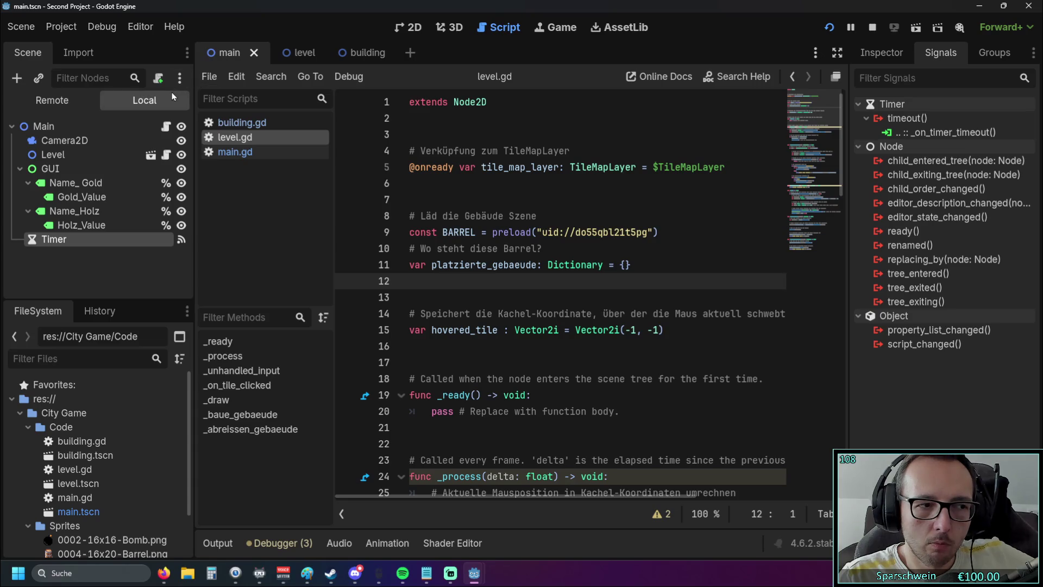
pyautogui.click(81, 197)
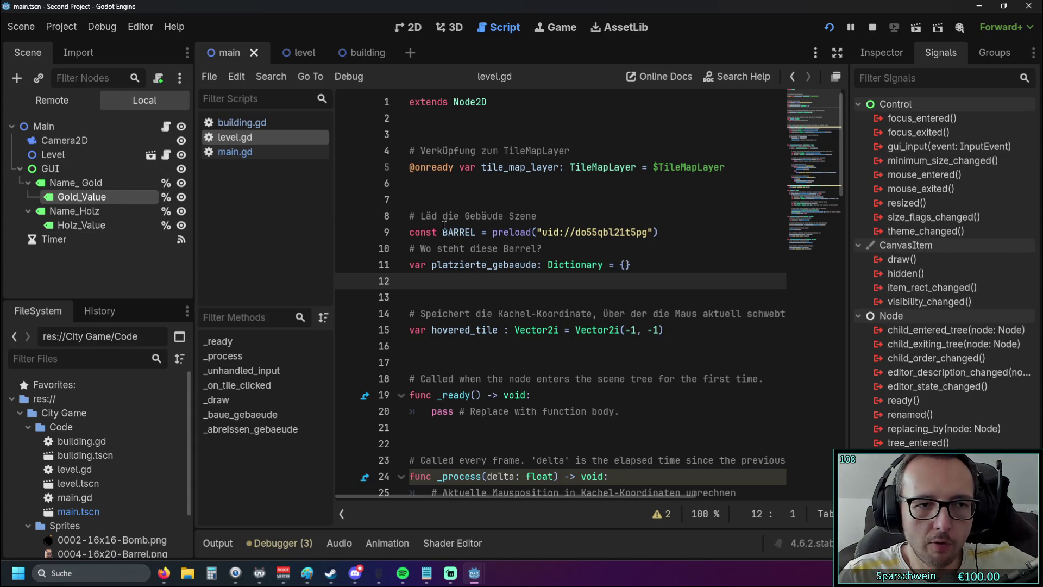
pyautogui.scroll(-1, 487, 222)
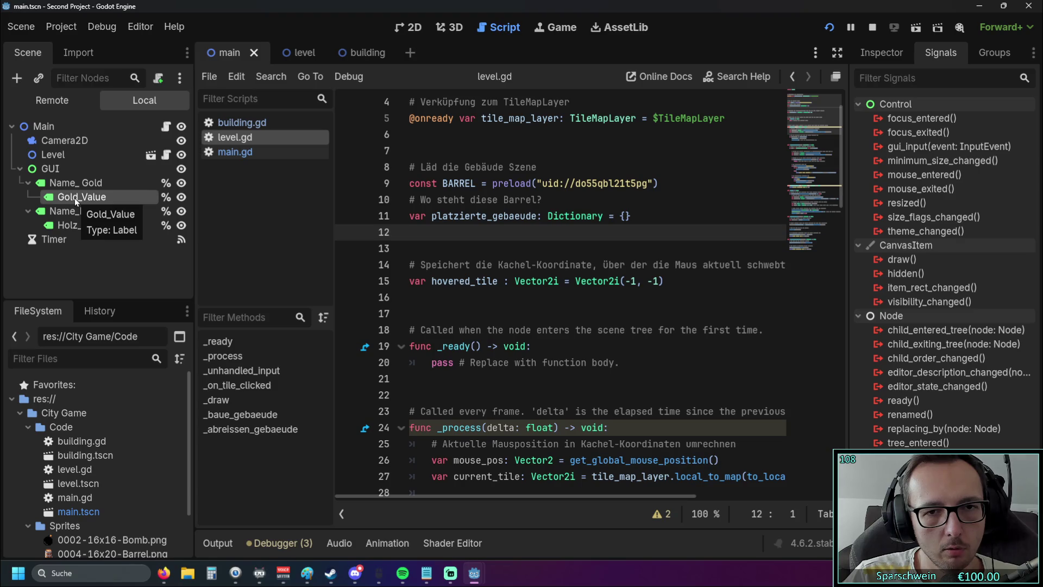
pyautogui.scroll(3, 652, 273)
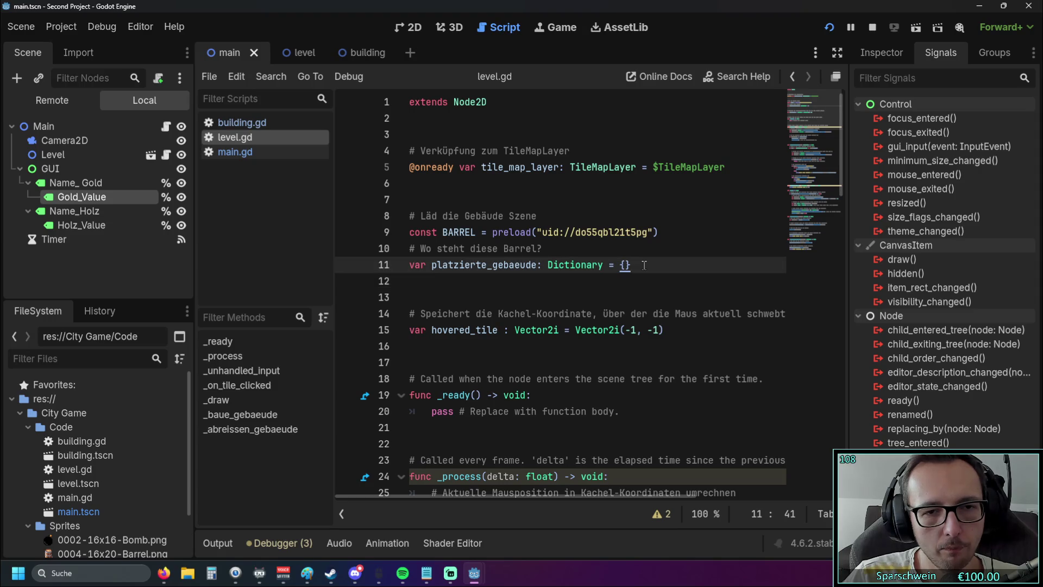
pyautogui.press('Return')
pyautogui.press('Return')
pyautogui.moveTo(81, 196)
pyautogui.mouseDown()
pyautogui.moveTo(88, 208)
pyautogui.moveTo(411, 272)
pyautogui.moveTo(434, 301)
pyautogui.mouseUp()
pyautogui.press('Return')
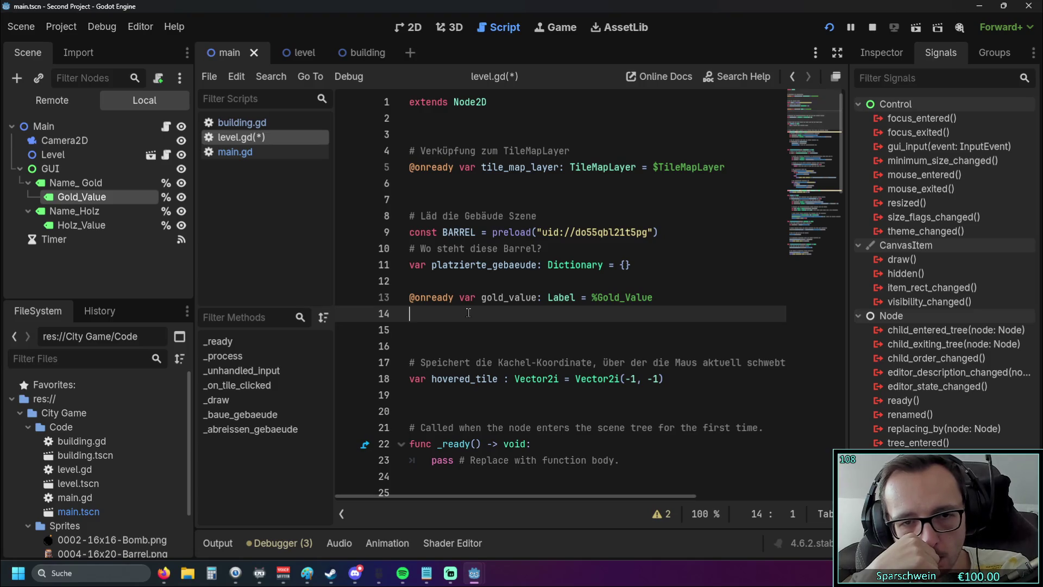
# - Try wrapping gold_value in int(), then revert line 13 to the plain Label declaration
pyautogui.press('Up')
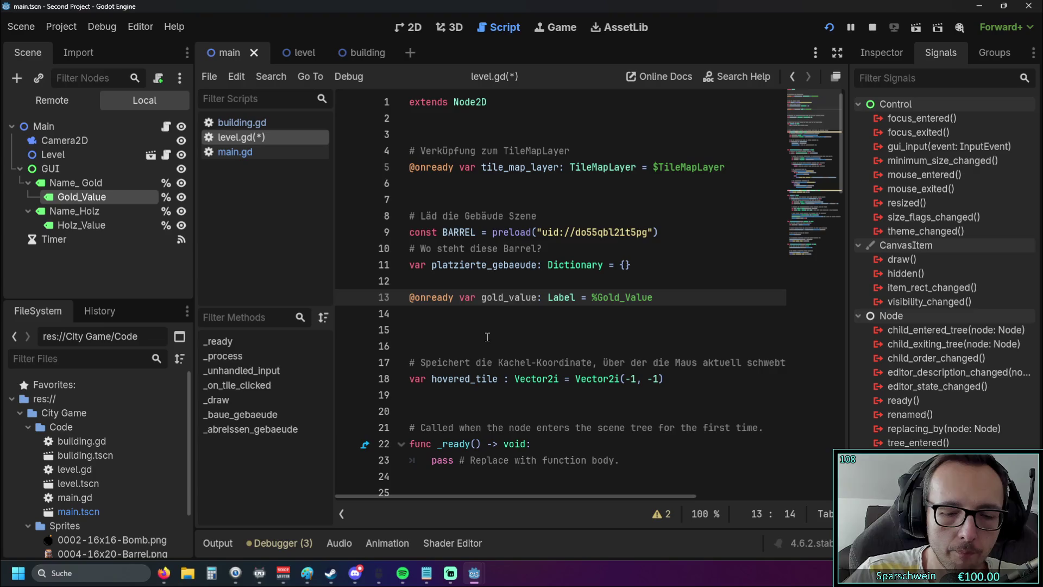
pyautogui.write('int(')
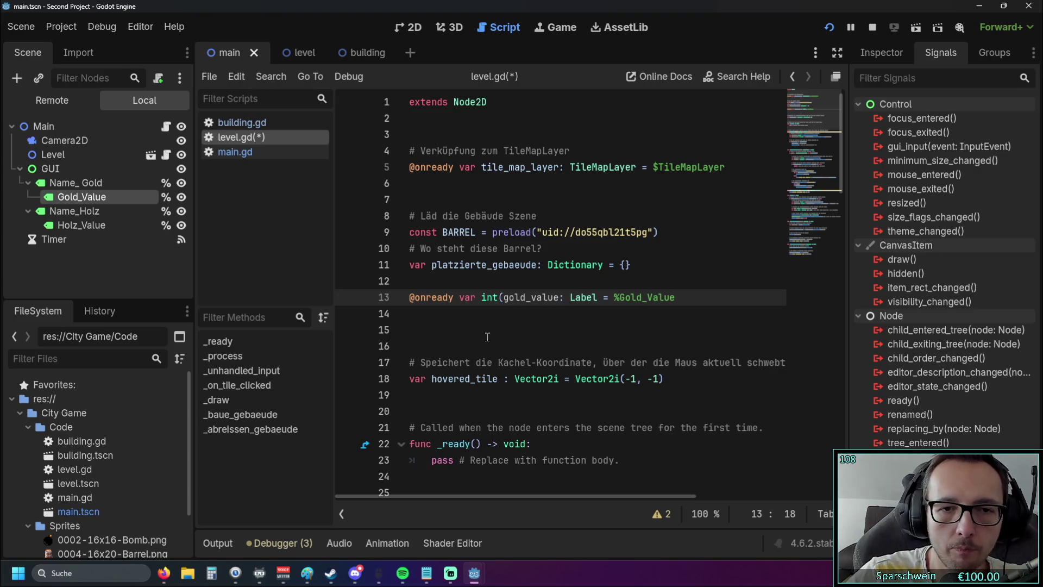
pyautogui.click(556, 298)
pyautogui.write(')')
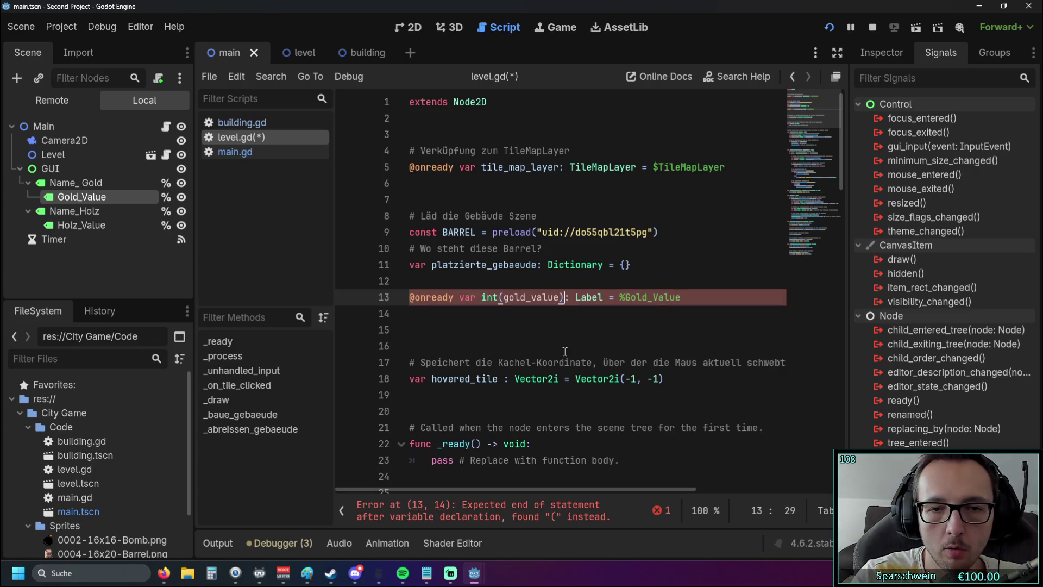
pyautogui.press('BackSpace')
pyautogui.click(675, 297)
pyautogui.write(')')
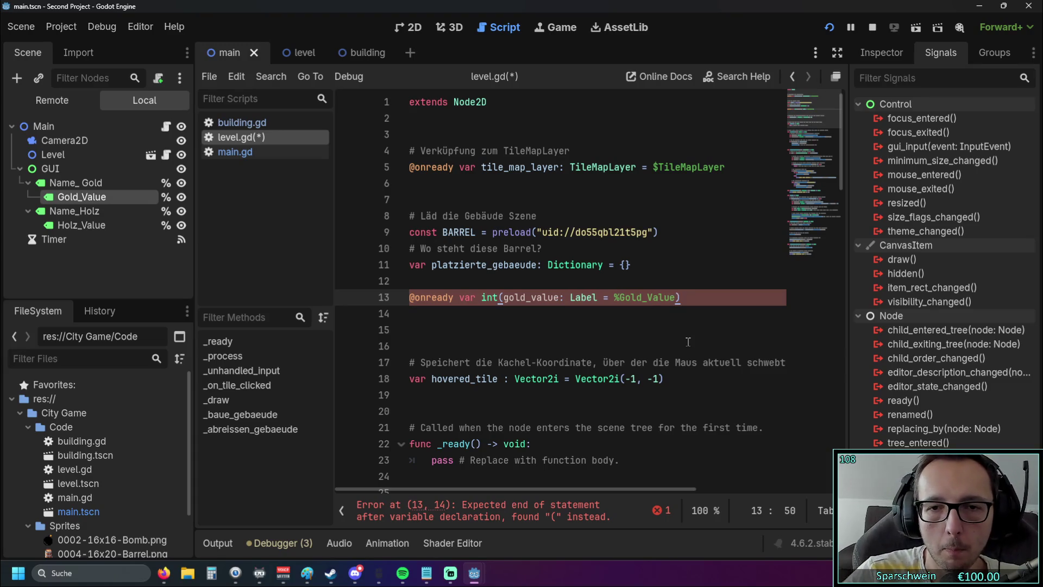
pyautogui.click(668, 326)
pyautogui.click(694, 300)
pyautogui.press('BackSpace')
pyautogui.click(503, 297)
pyautogui.press('BackSpace')
pyautogui.press('BackSpace')
pyautogui.press('BackSpace')
pyautogui.press('BackSpace')
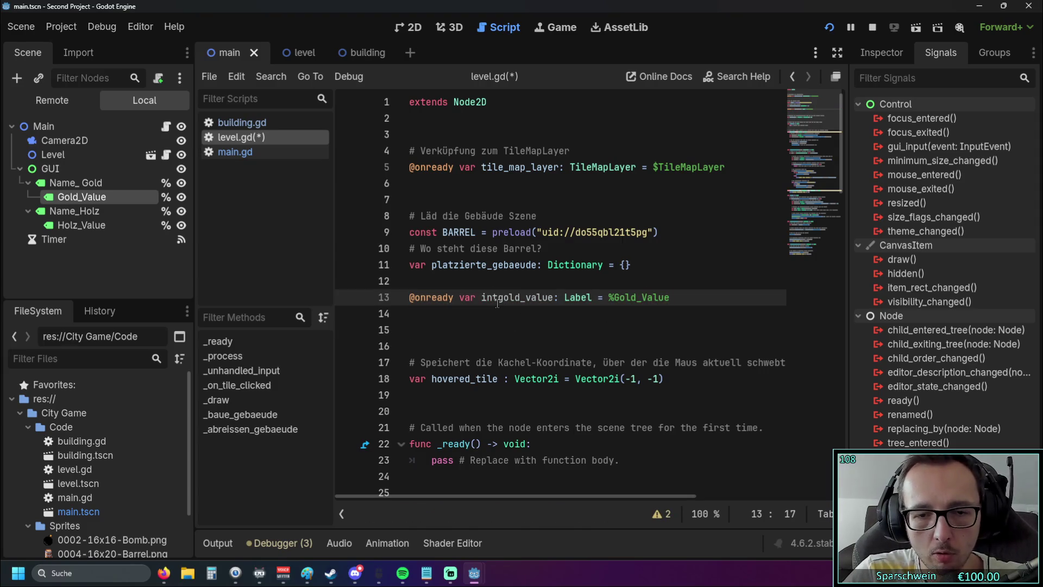
# - Delete the surplus blank line beneath the gold_value declaration on line 13
pyautogui.click(631, 318)
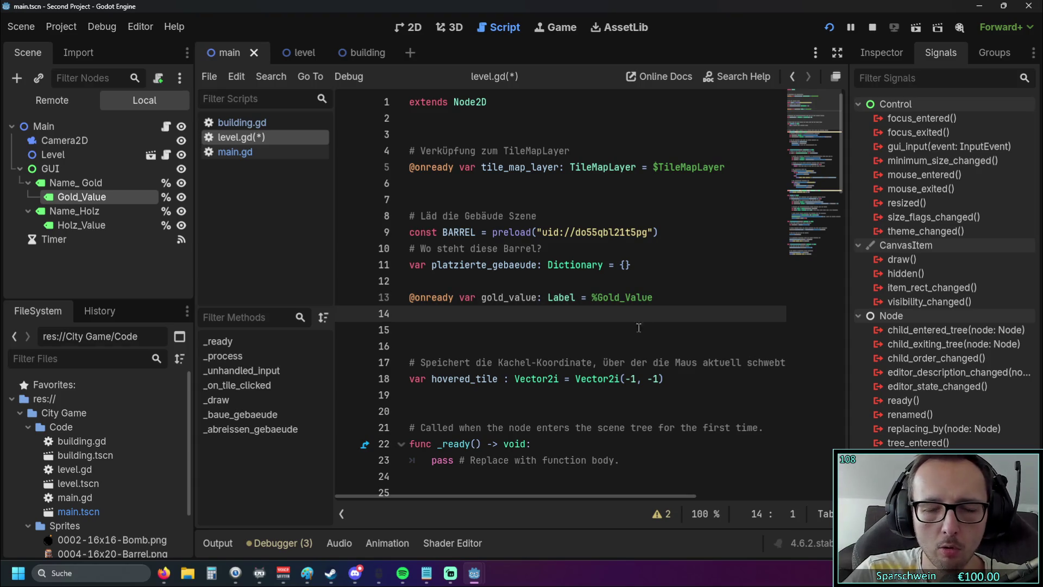
pyautogui.click(669, 298)
pyautogui.press('Return')
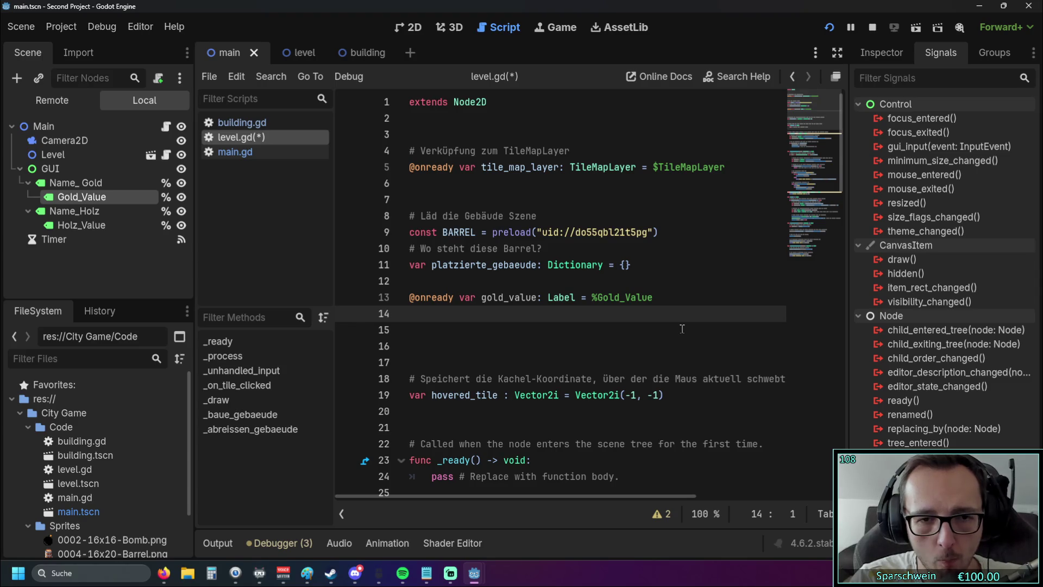
pyautogui.press('BackSpace')
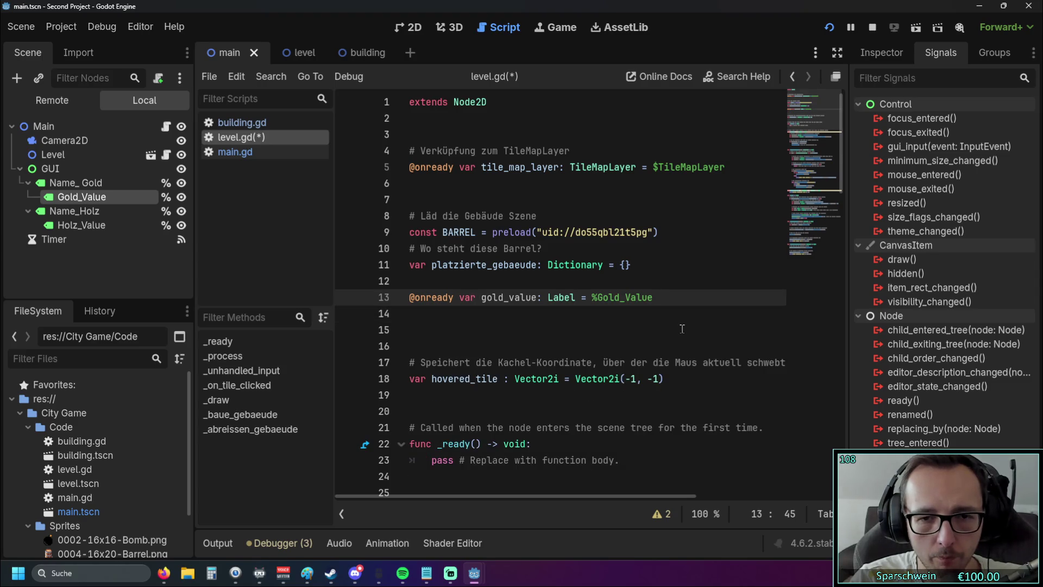
pyautogui.press('Down')
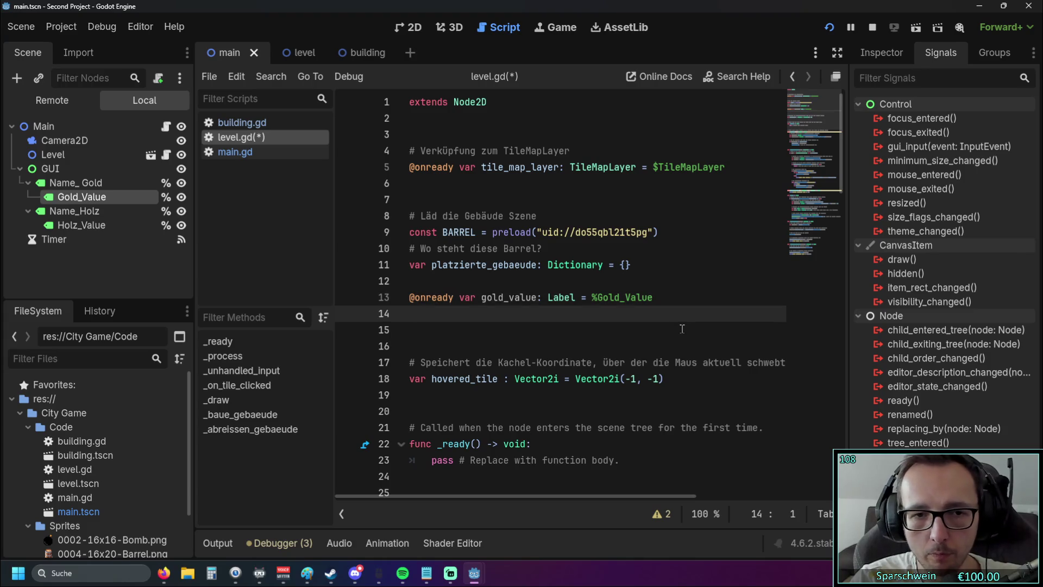
pyautogui.press('BackSpace')
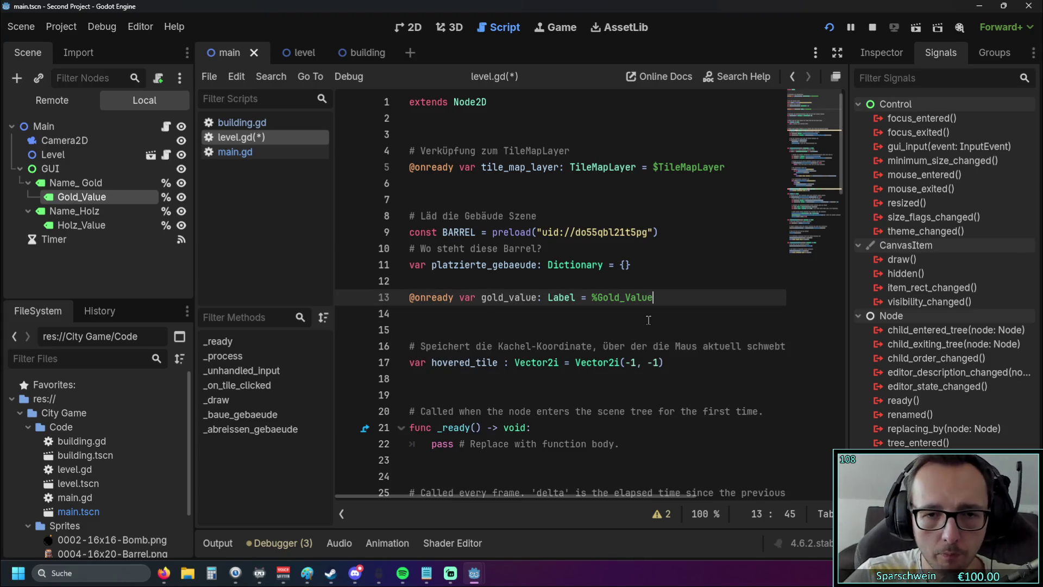
# - Scroll to _unhandled_input and place the caret after has(tile_pos) on line 51
pyautogui.scroll(-4, 646, 321)
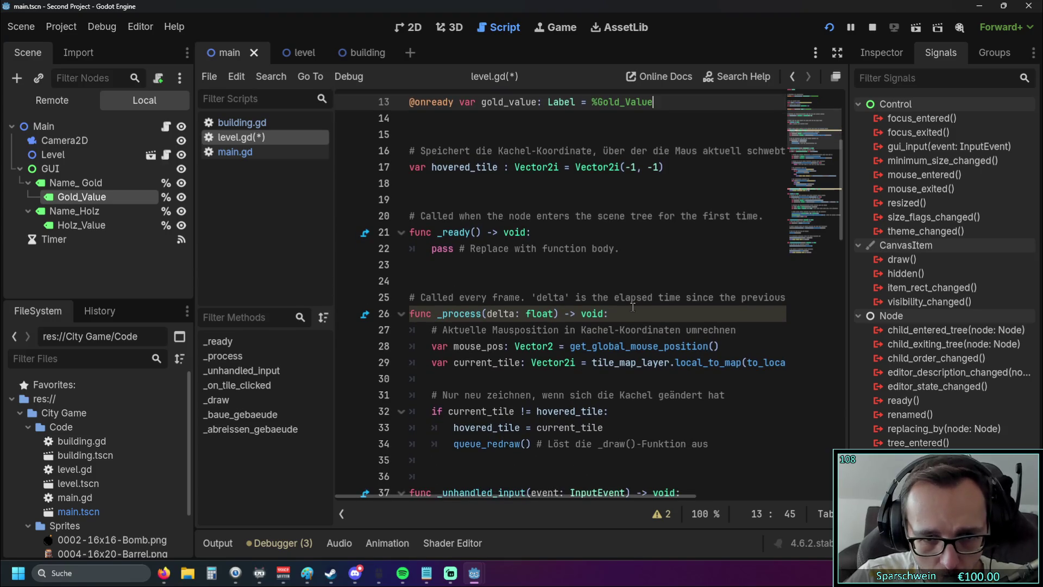
pyautogui.scroll(2, 635, 309)
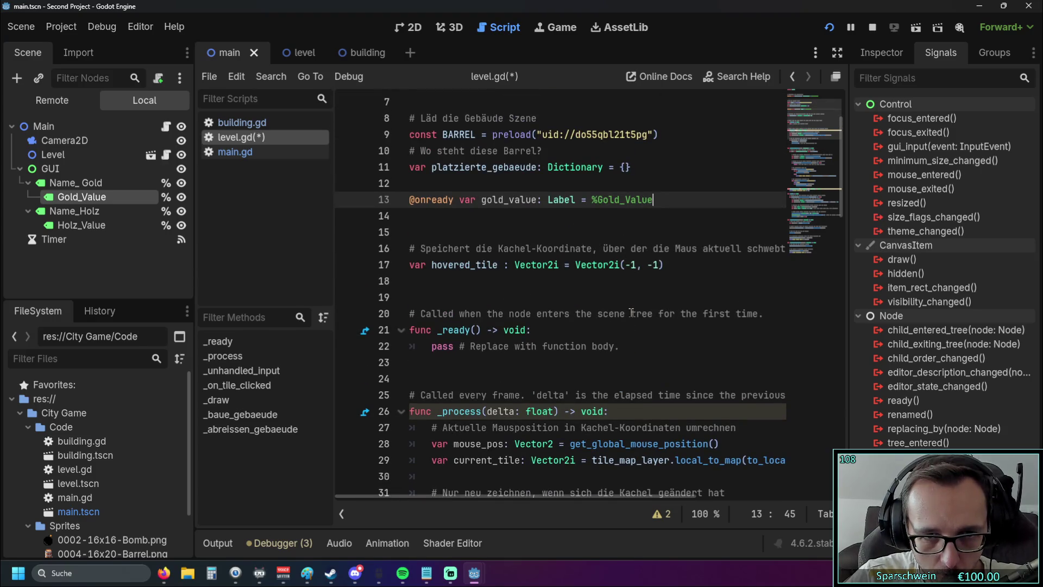
pyautogui.scroll(-3, 632, 313)
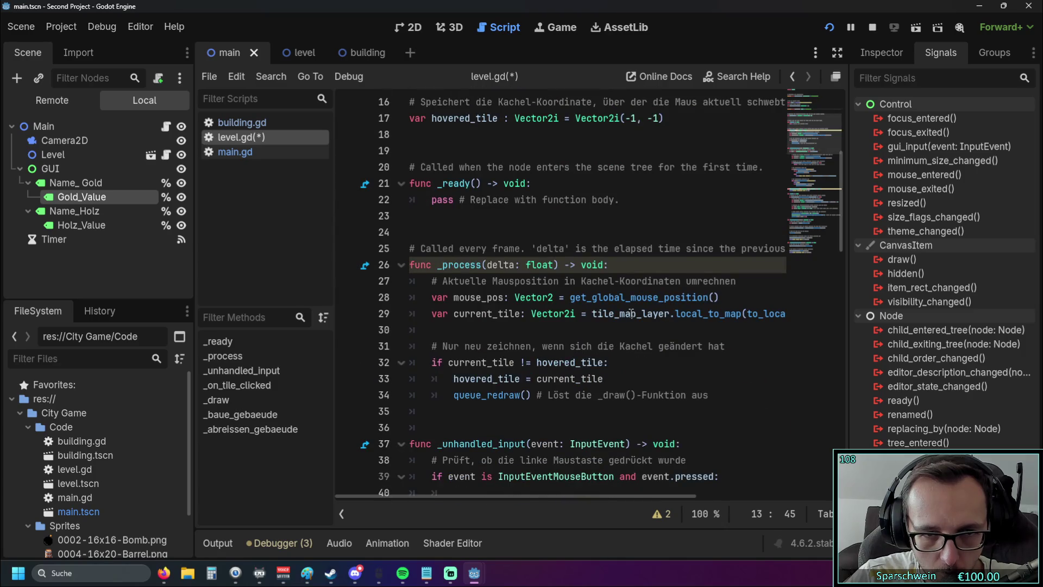
pyautogui.scroll(-7, 630, 313)
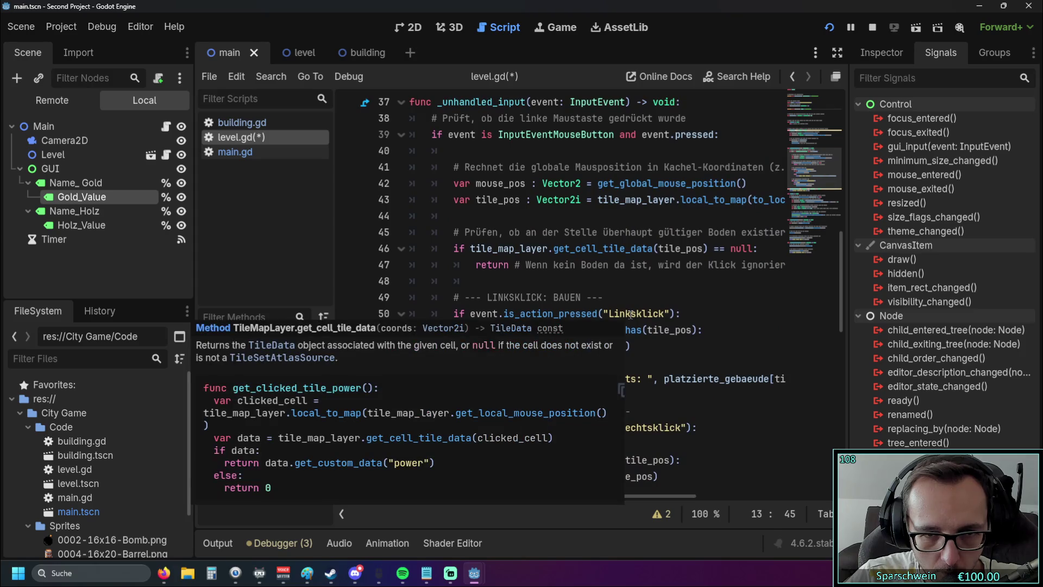
pyautogui.scroll(-1, 634, 300)
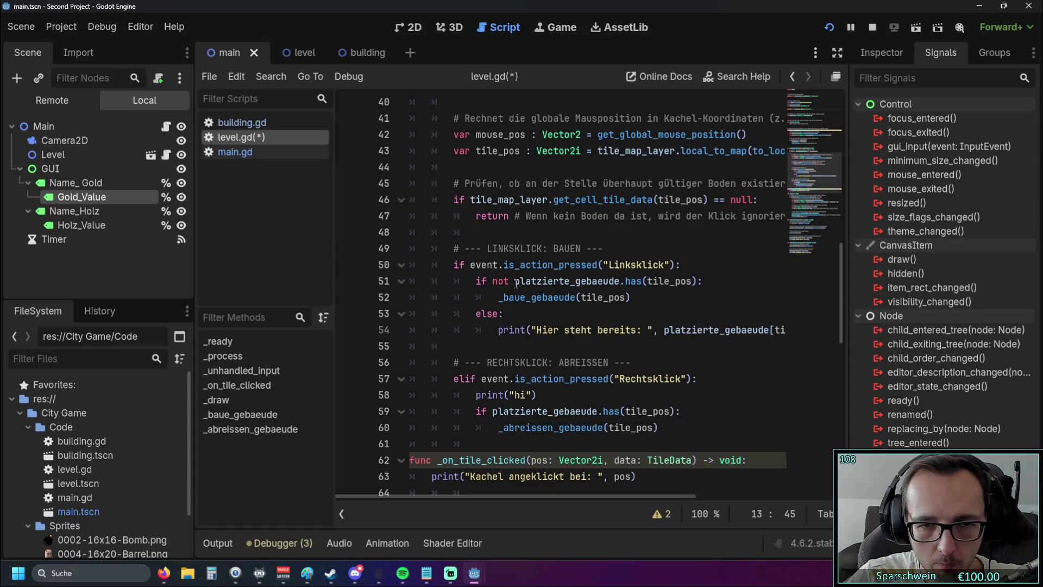
pyautogui.click(695, 281)
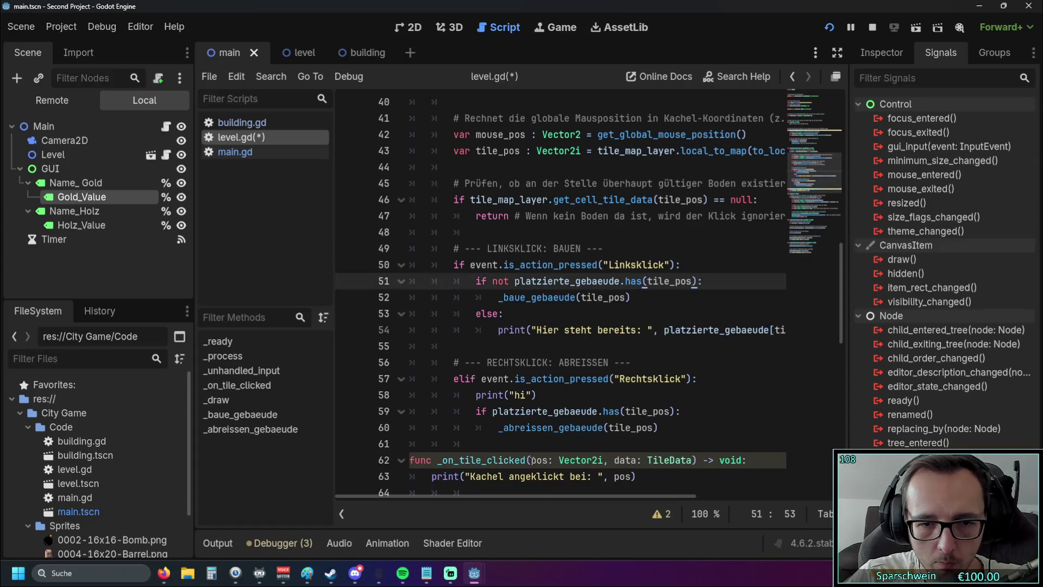
# - Append 'and gold_value >= 10' to the if condition on line 51
pyautogui.moveTo(499, 498)
pyautogui.mouseDown()
pyautogui.moveTo(585, 496)
pyautogui.moveTo(570, 489)
pyautogui.mouseUp()
pyautogui.write('and ')
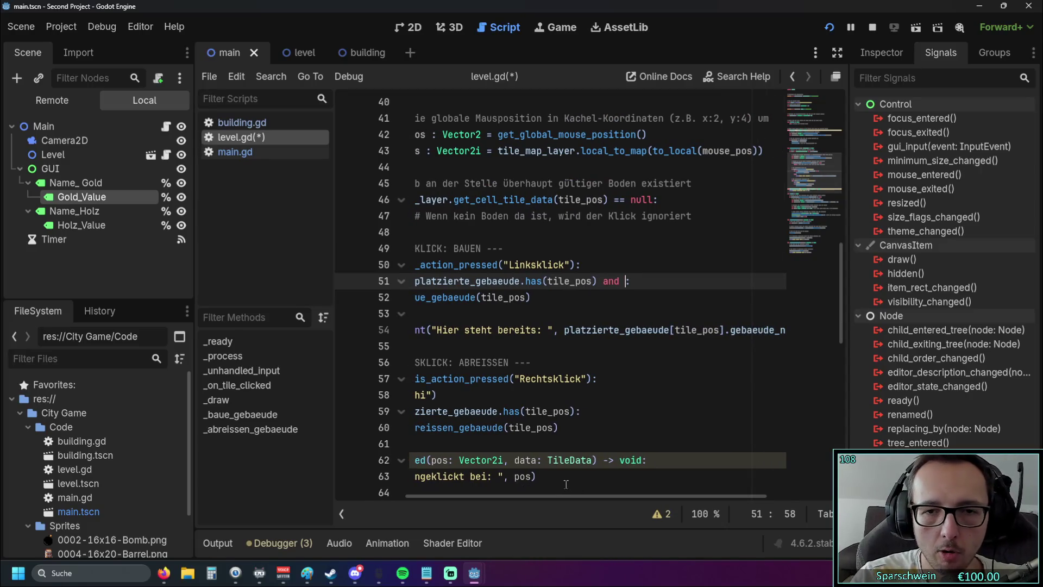
pyautogui.write('go')
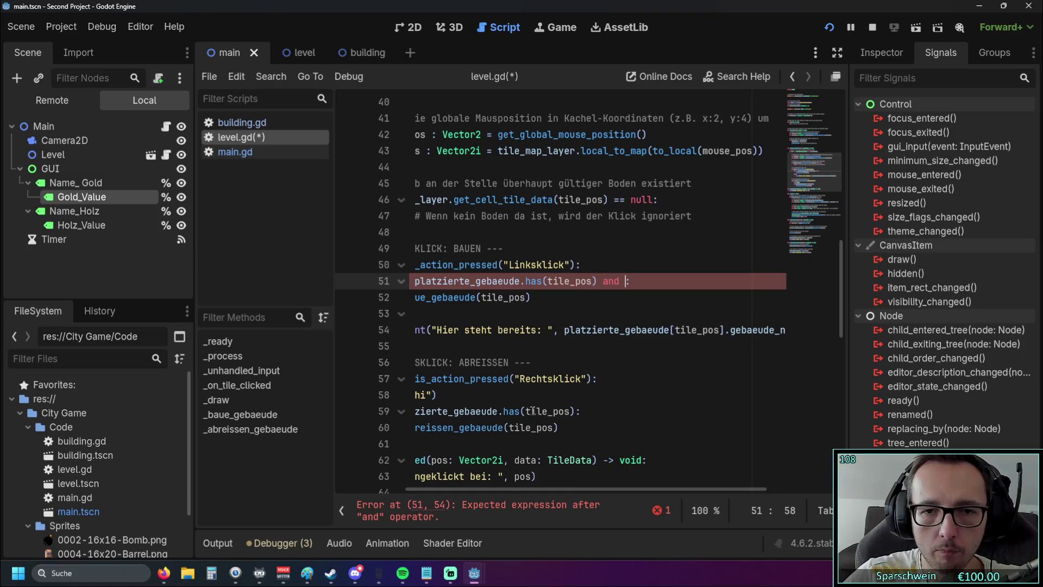
pyautogui.write('ld_value')
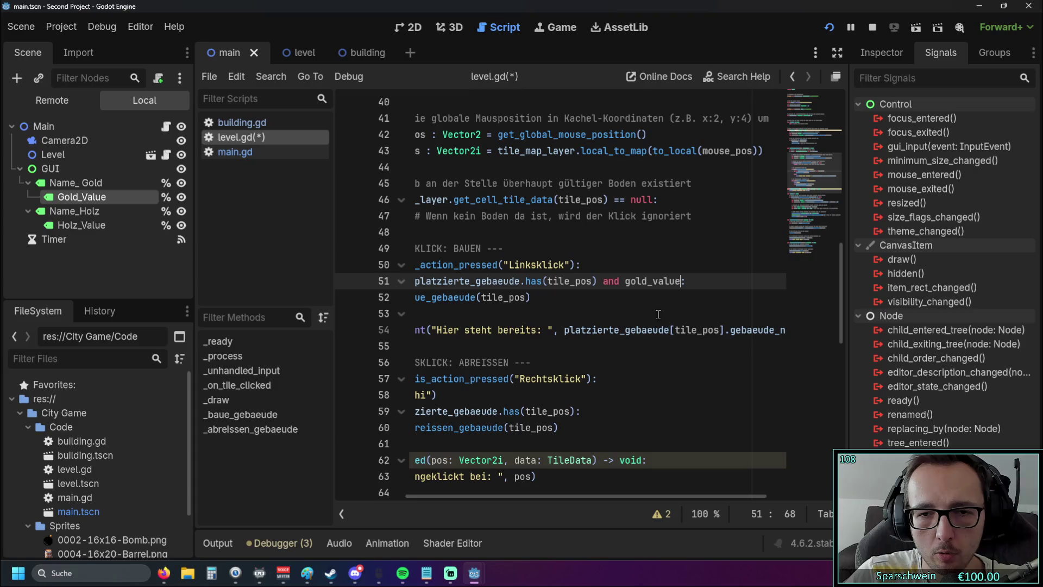
pyautogui.write(' >')
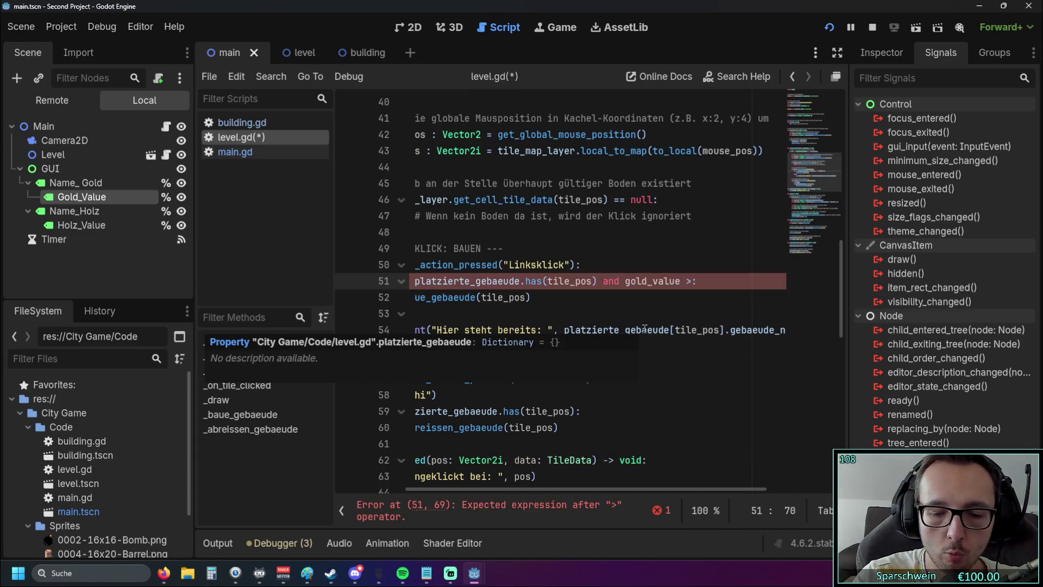
pyautogui.write('= 10')
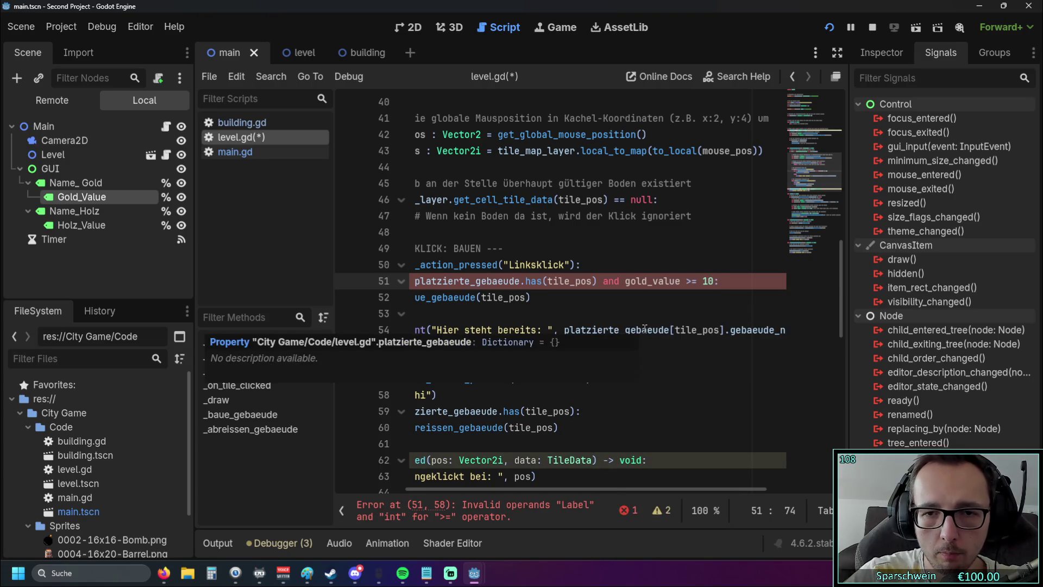
pyautogui.click(650, 329)
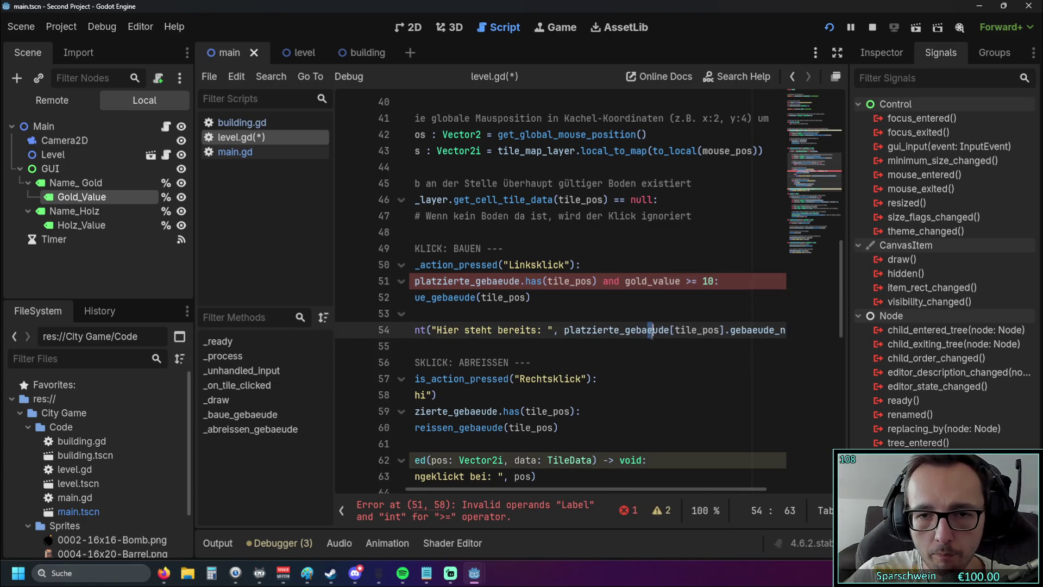
pyautogui.click(703, 281)
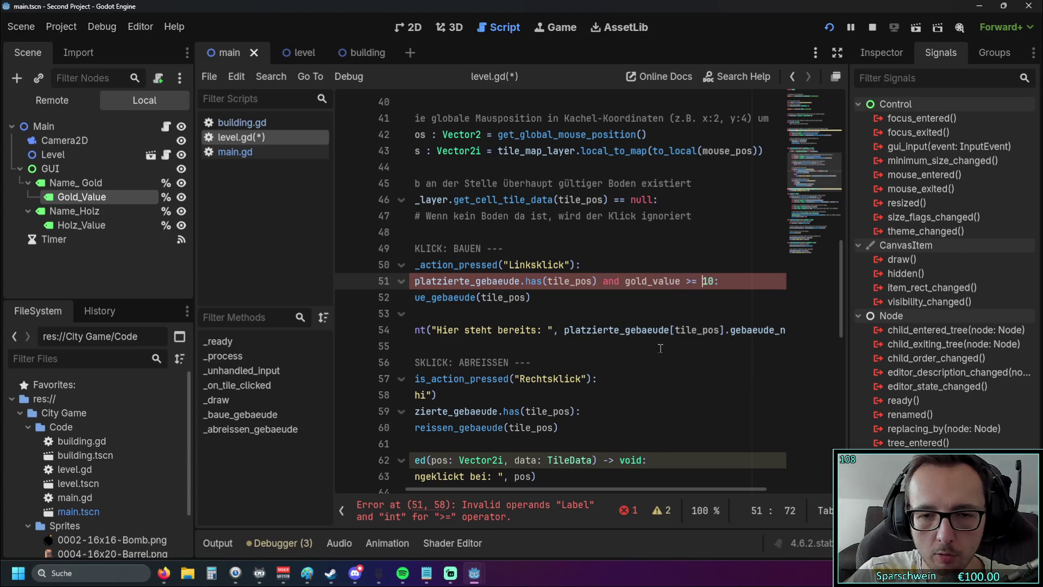
pyautogui.scroll(5, 659, 348)
pyautogui.scroll(-6, 553, 344)
pyautogui.scroll(9, 553, 344)
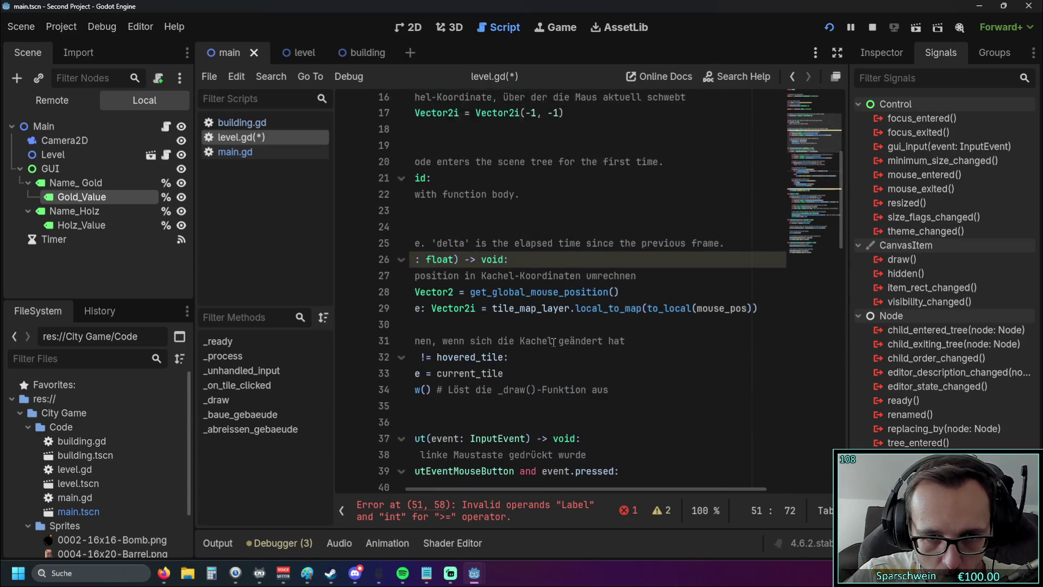
pyautogui.scroll(4, 554, 342)
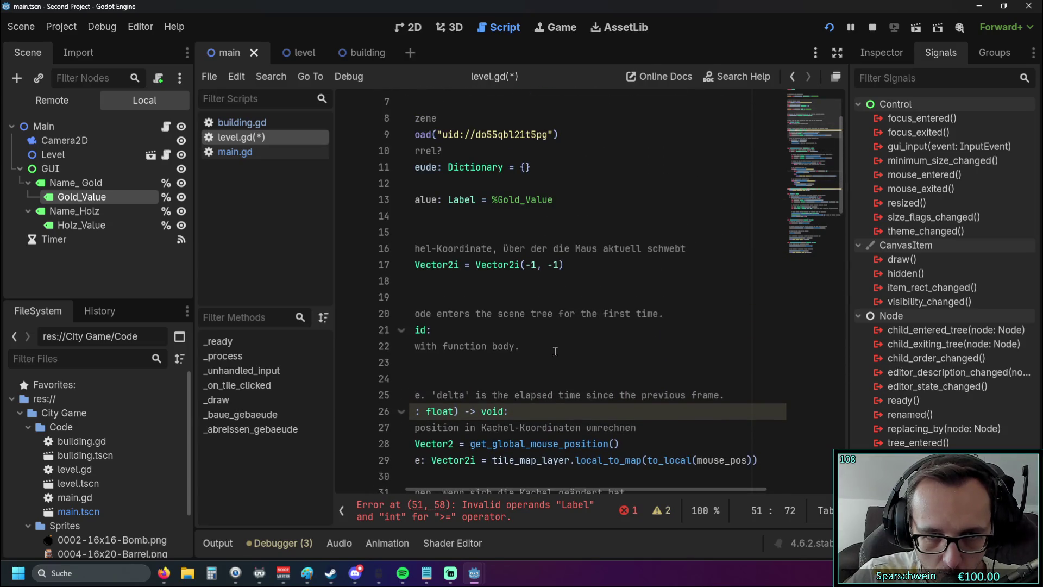
pyautogui.scroll(2, 555, 350)
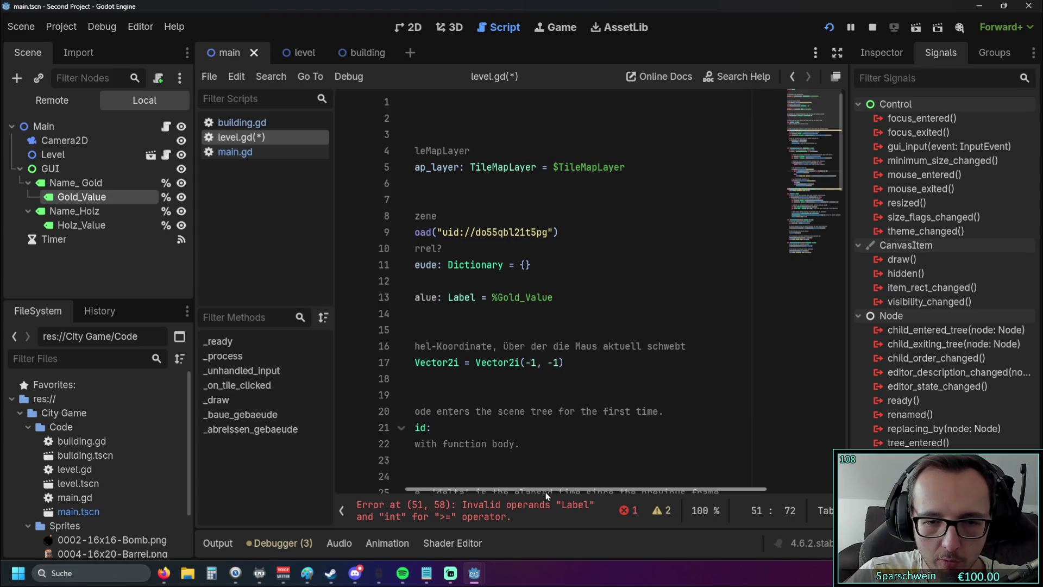
pyautogui.moveTo(544, 490); pyautogui.dragTo(397, 481)
pyautogui.click(830, 56)
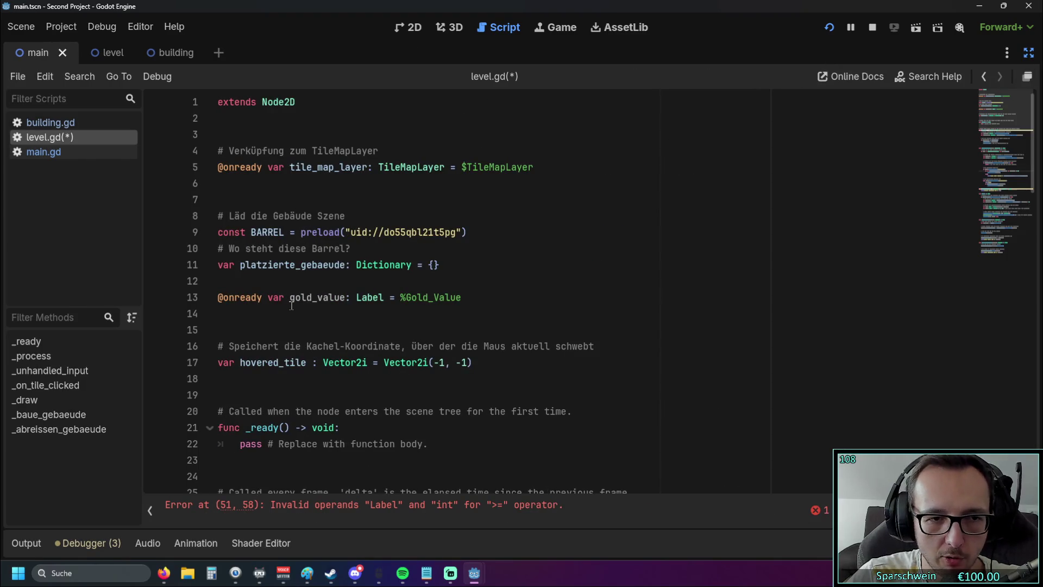
pyautogui.click(1027, 55)
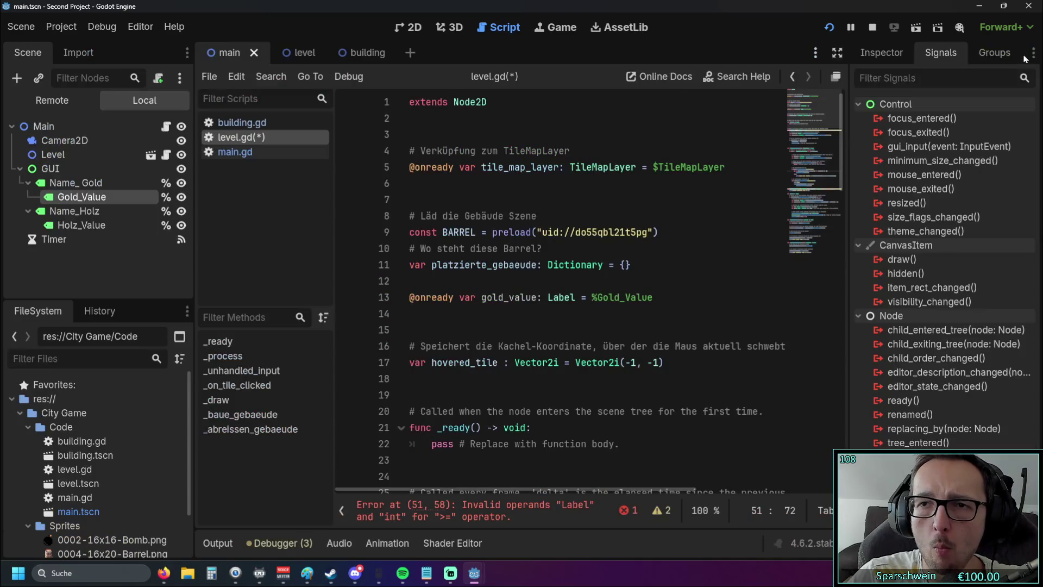
pyautogui.scroll(-8, 534, 286)
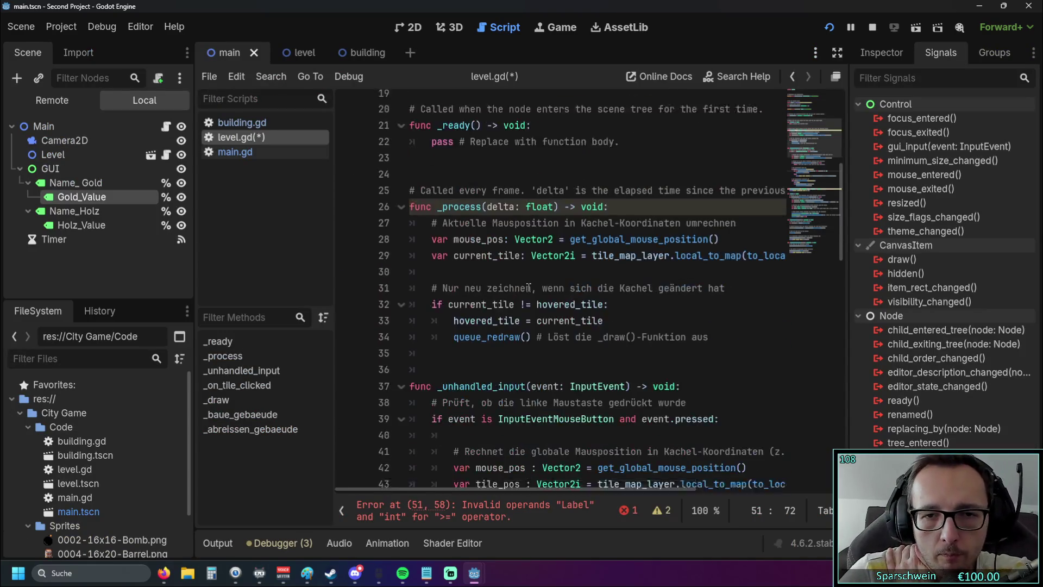
pyautogui.scroll(-3, 533, 287)
pyautogui.hscroll(1, 546, 485)
pyautogui.hscroll(-2, 546, 486)
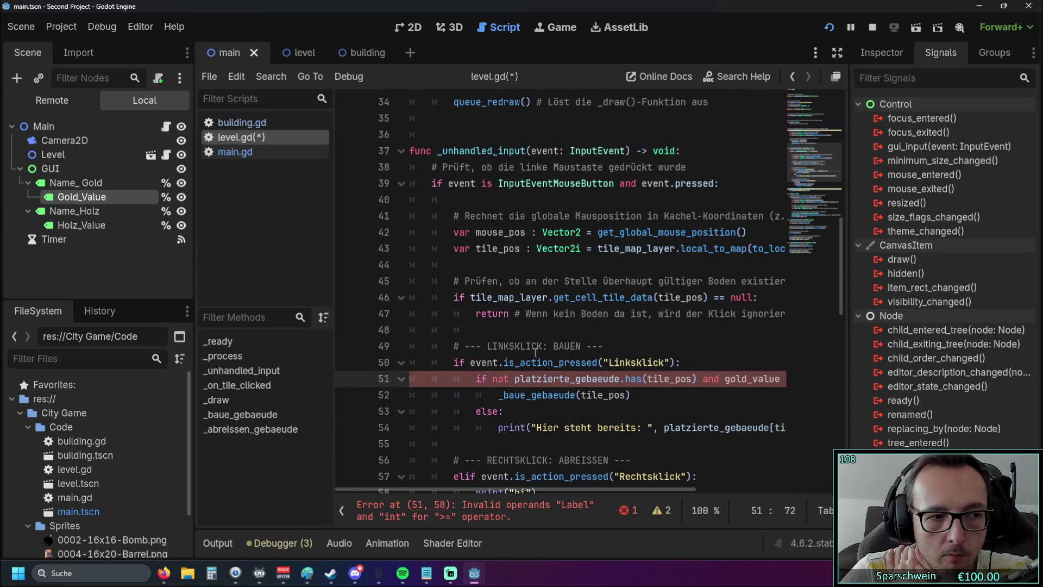
pyautogui.scroll(5, 535, 352)
pyautogui.scroll(6, 535, 352)
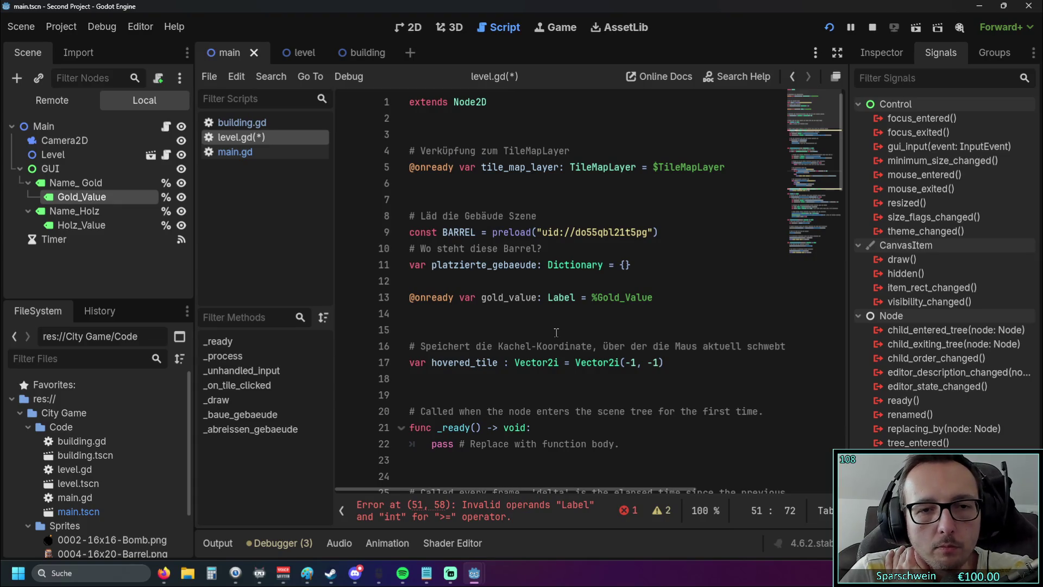
pyautogui.click(100, 195)
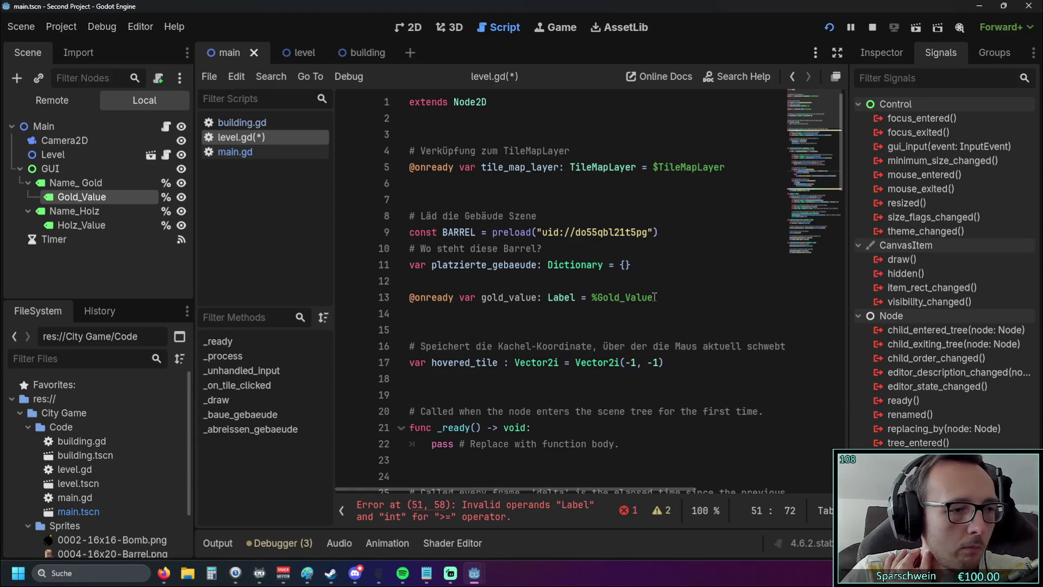
pyautogui.tripleClick(655, 297)
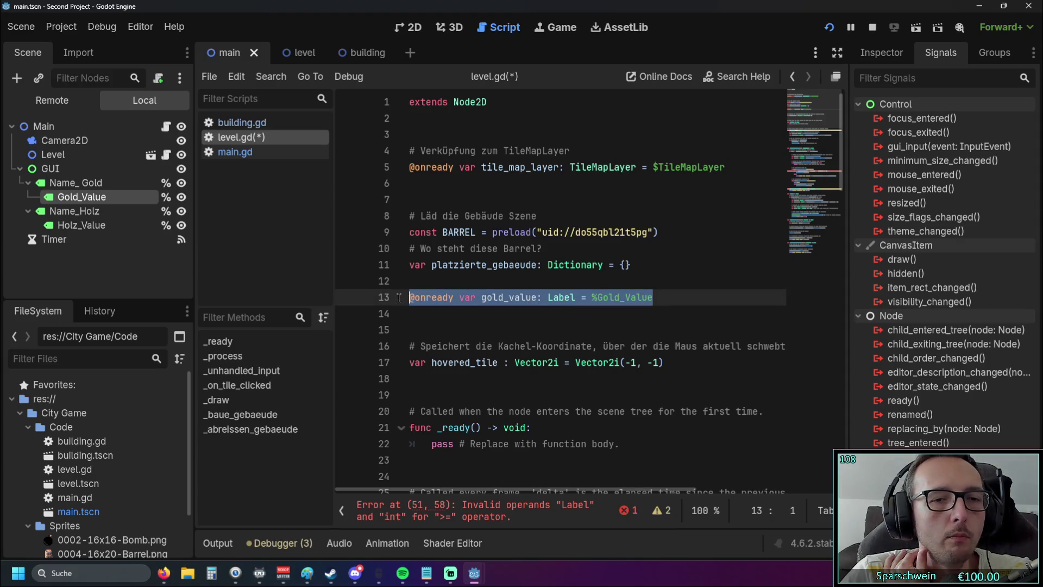
pyautogui.press('BackSpace')
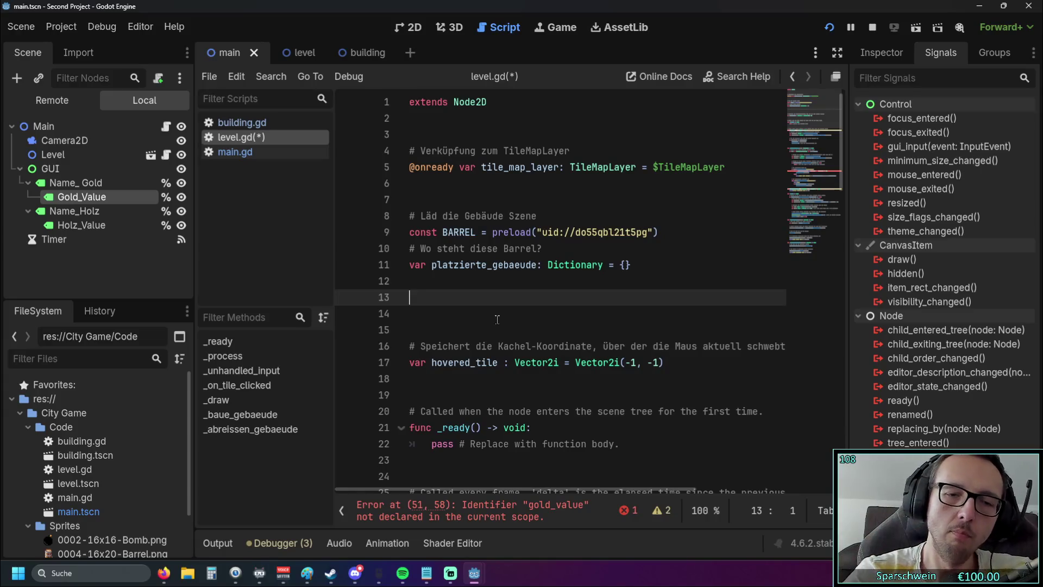
# - Review the build code, then drag Main and Gold_Value into level.gd as onready references
pyautogui.scroll(-1, 500, 282)
pyautogui.scroll(-10, 501, 282)
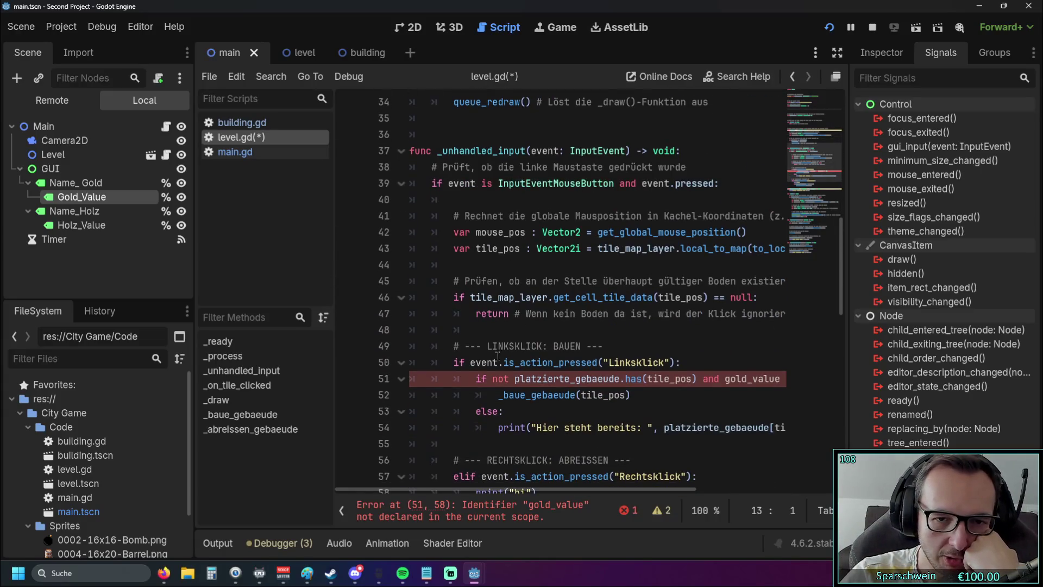
pyautogui.moveTo(454, 490)
pyautogui.mouseDown()
pyautogui.moveTo(574, 490)
pyautogui.moveTo(527, 490)
pyautogui.moveTo(545, 487)
pyautogui.mouseUp()
pyautogui.scroll(-2, 658, 314)
pyautogui.scroll(1, 658, 313)
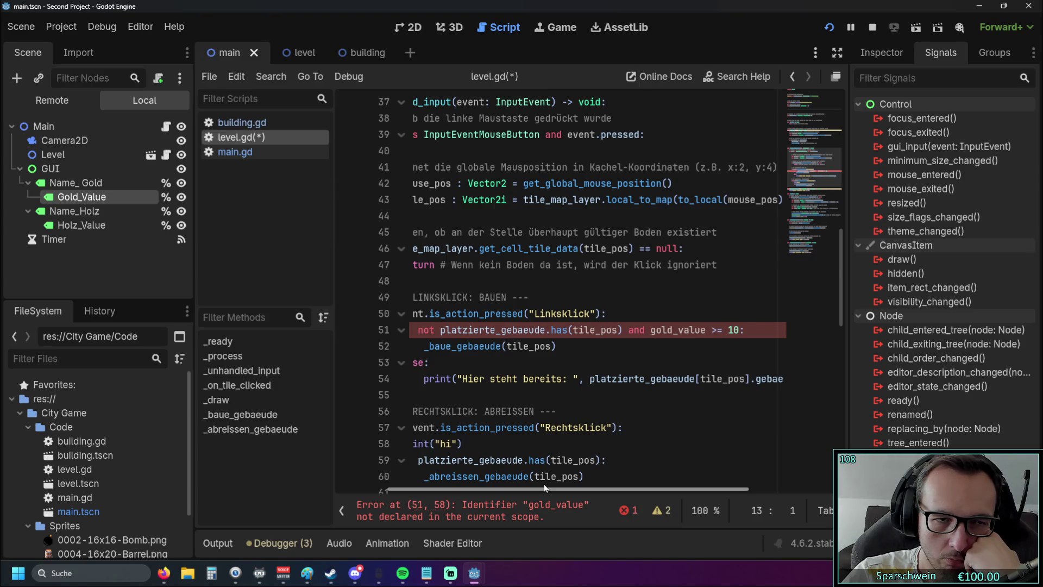
pyautogui.moveTo(545, 487); pyautogui.dragTo(444, 461)
pyautogui.scroll(1, 518, 344)
pyautogui.scroll(-1, 518, 343)
pyautogui.moveTo(494, 487)
pyautogui.mouseDown()
pyautogui.moveTo(614, 489)
pyautogui.moveTo(475, 480)
pyautogui.mouseUp()
pyautogui.scroll(10, 503, 341)
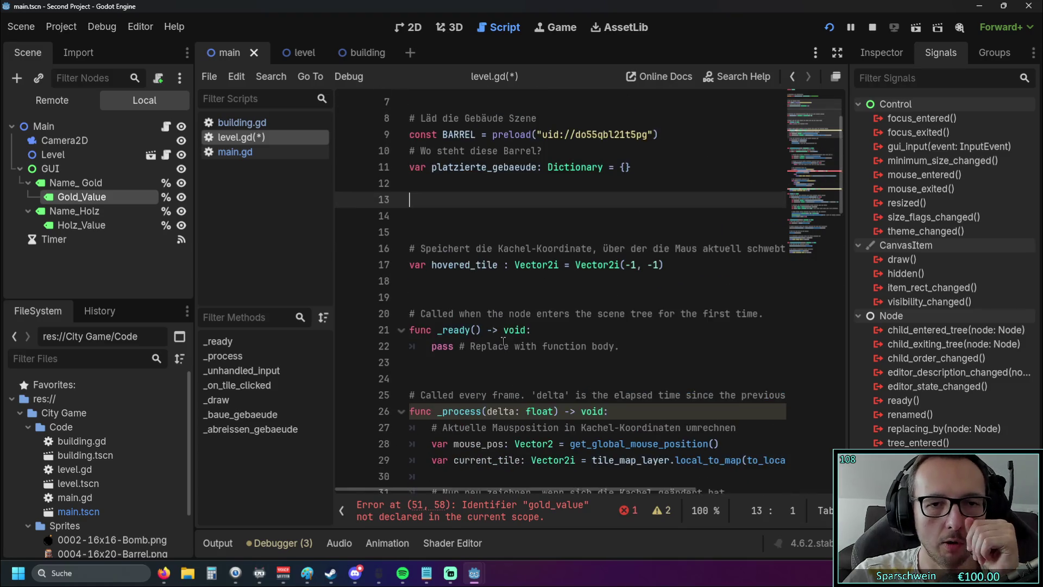
pyautogui.scroll(2, 504, 340)
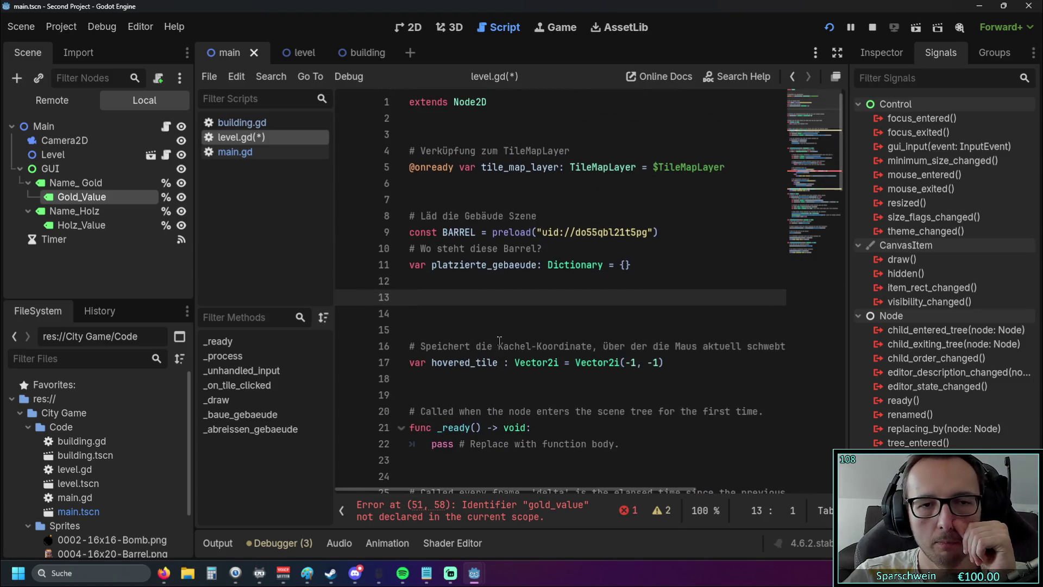
pyautogui.keyDown('ctrl'); pyautogui.click(41, 129); pyautogui.keyUp('ctrl')
pyautogui.moveTo(41, 130)
pyautogui.mouseDown()
pyautogui.moveTo(423, 307)
pyautogui.moveTo(429, 298)
pyautogui.mouseUp()
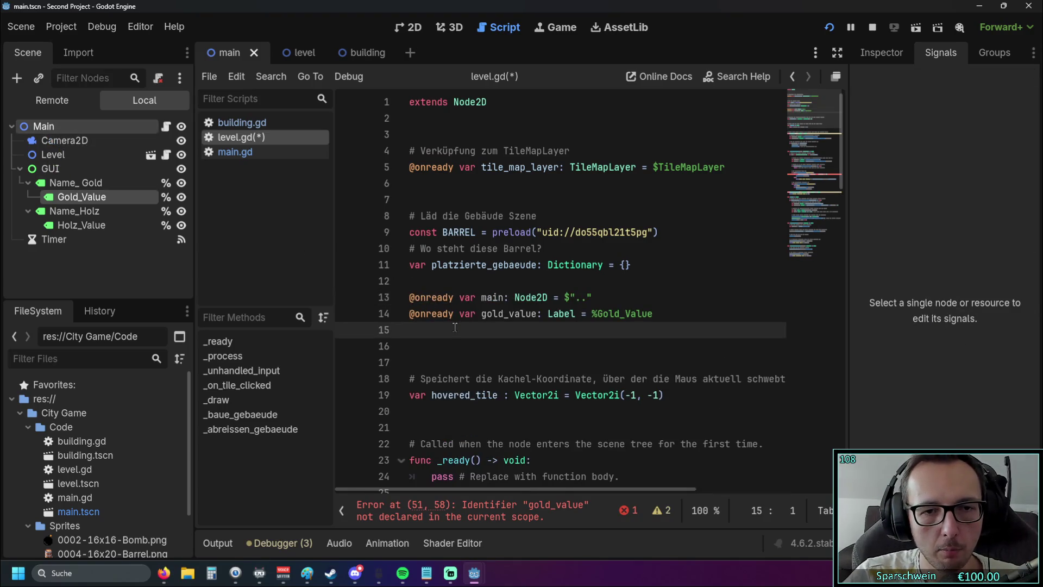
pyautogui.click(451, 340)
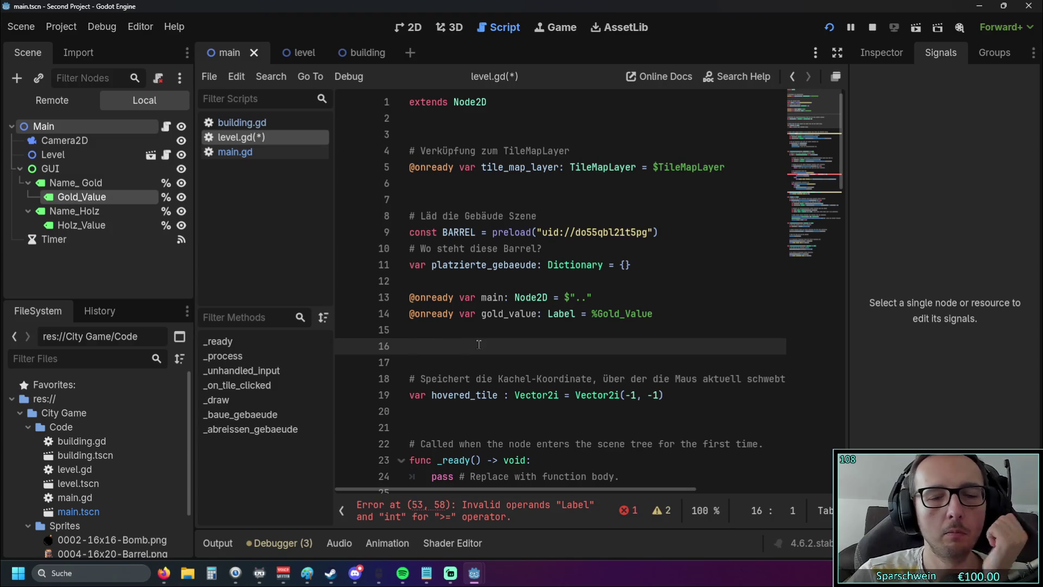
pyautogui.click(666, 314)
pyautogui.hotkey('shift', 'Home')
pyautogui.press('BackSpace')
pyautogui.press('BackSpace')
pyautogui.click(498, 348)
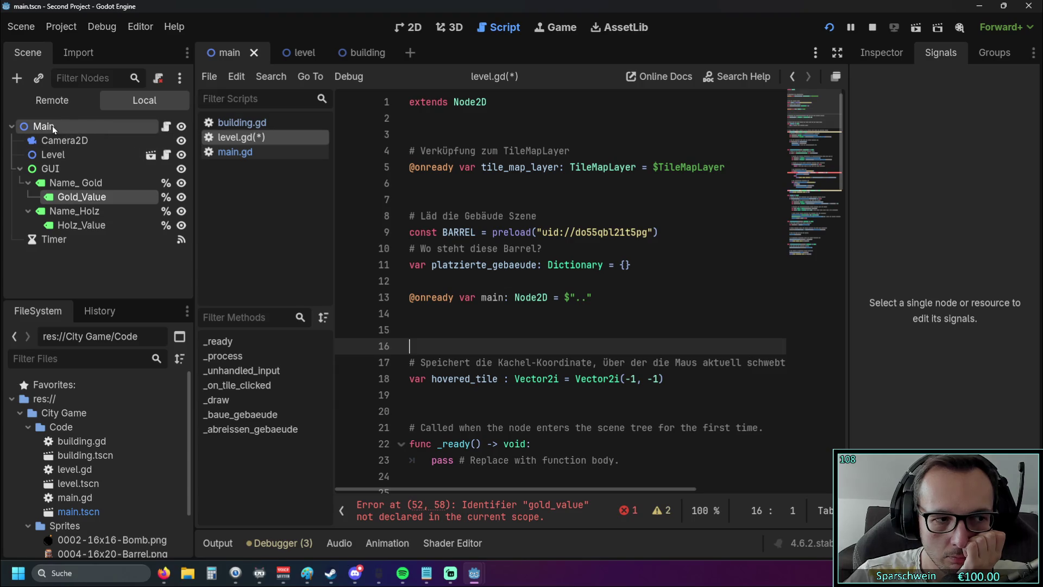
pyautogui.moveTo(51, 126)
pyautogui.mouseDown()
pyautogui.moveTo(444, 296)
pyautogui.moveTo(452, 312)
pyautogui.moveTo(46, 129)
pyautogui.moveTo(442, 310)
pyautogui.mouseUp()
pyautogui.click(73, 129)
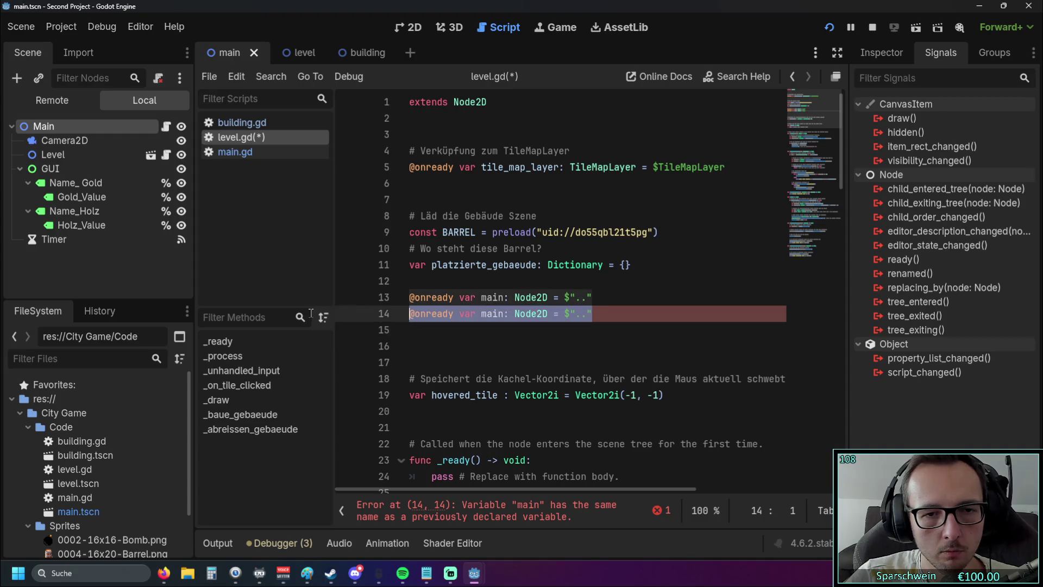
pyautogui.hotkey('ctrl', 'z')
pyautogui.hotkey('ctrl', 'z')
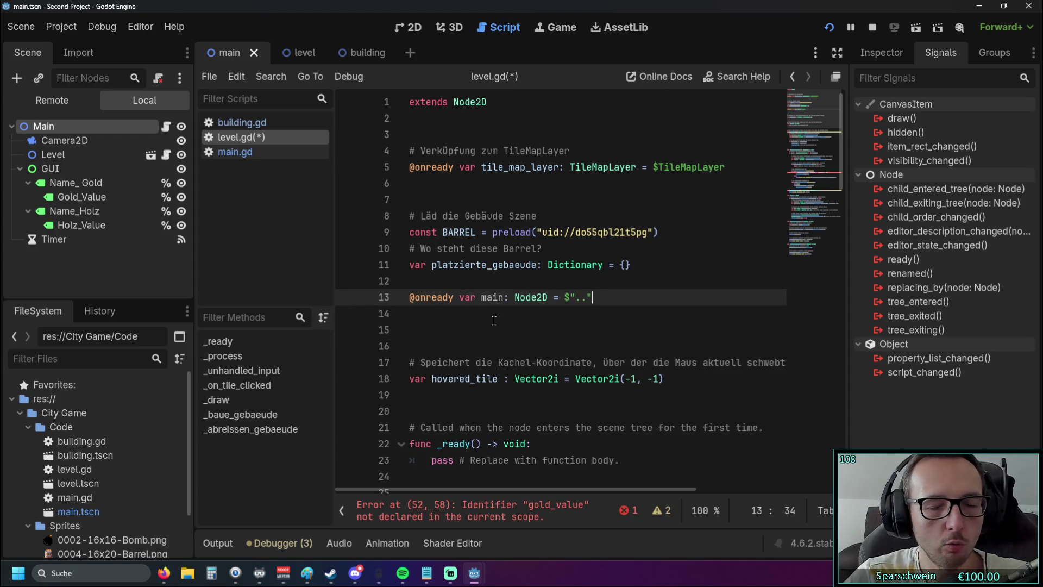
pyautogui.click(563, 332)
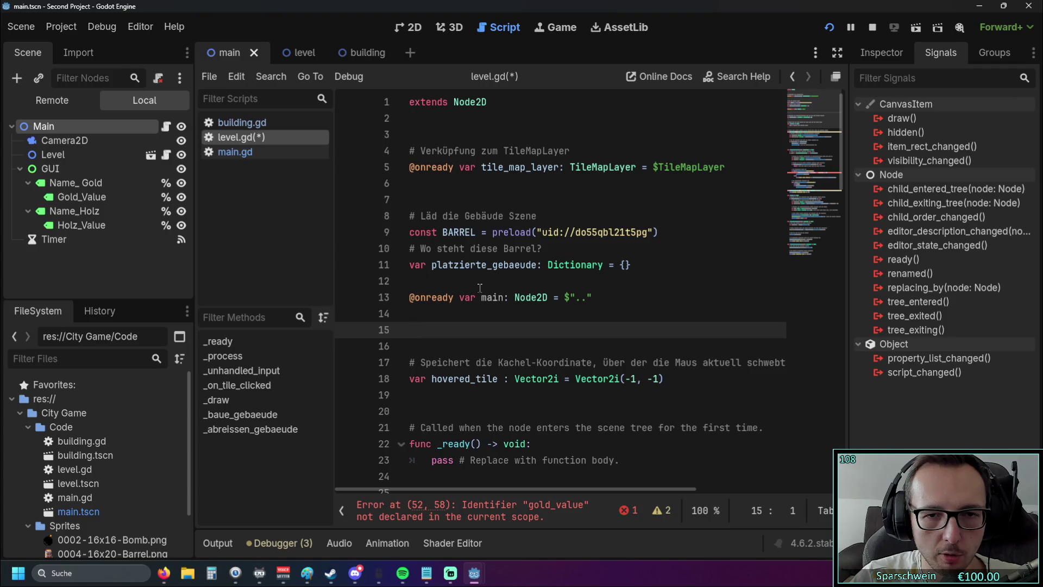
# - Replace gold_value with lowercase gold in the line 52 build condition
pyautogui.scroll(-12, 570, 348)
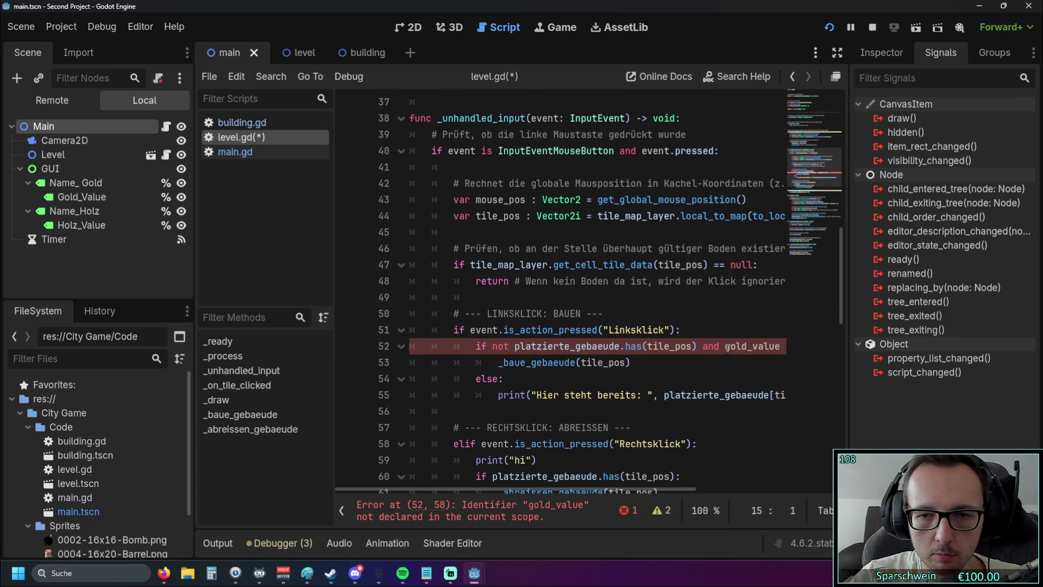
pyautogui.doubleClick(727, 349)
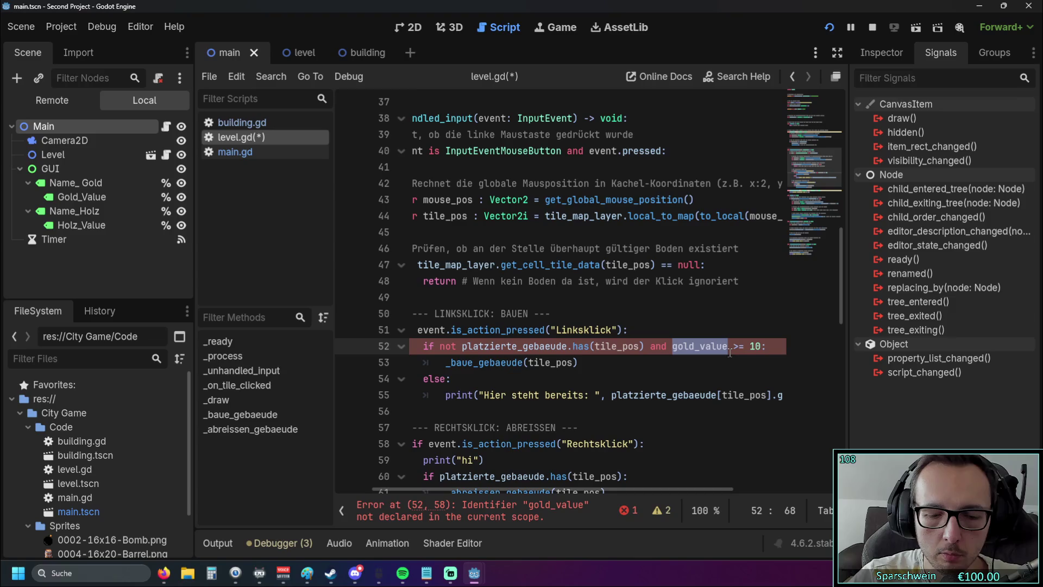
pyautogui.write('gold')
pyautogui.click(577, 365)
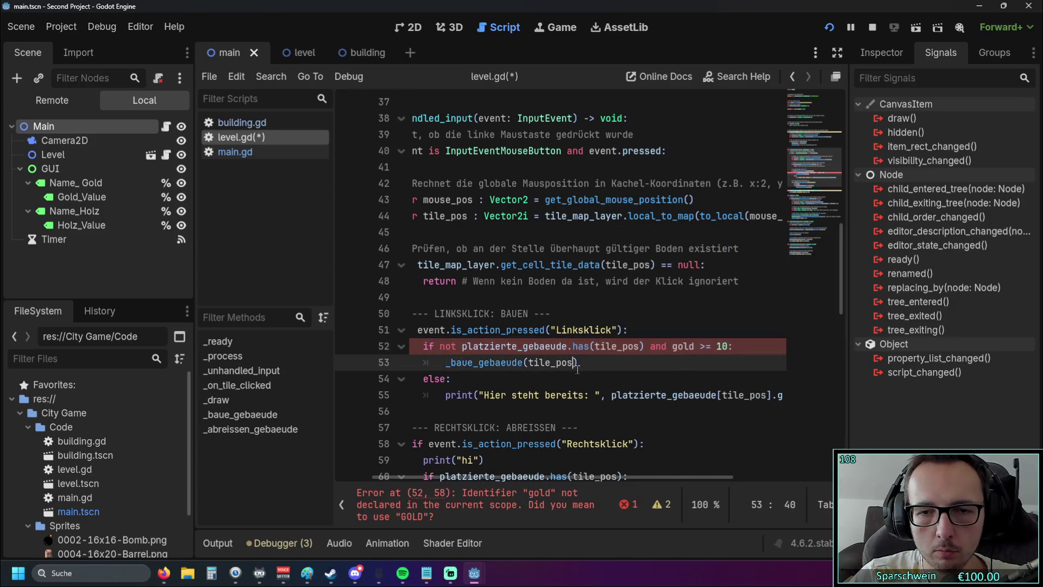
pyautogui.click(676, 348)
pyautogui.press('BackSpace')
pyautogui.write('G')
pyautogui.press('Escape')
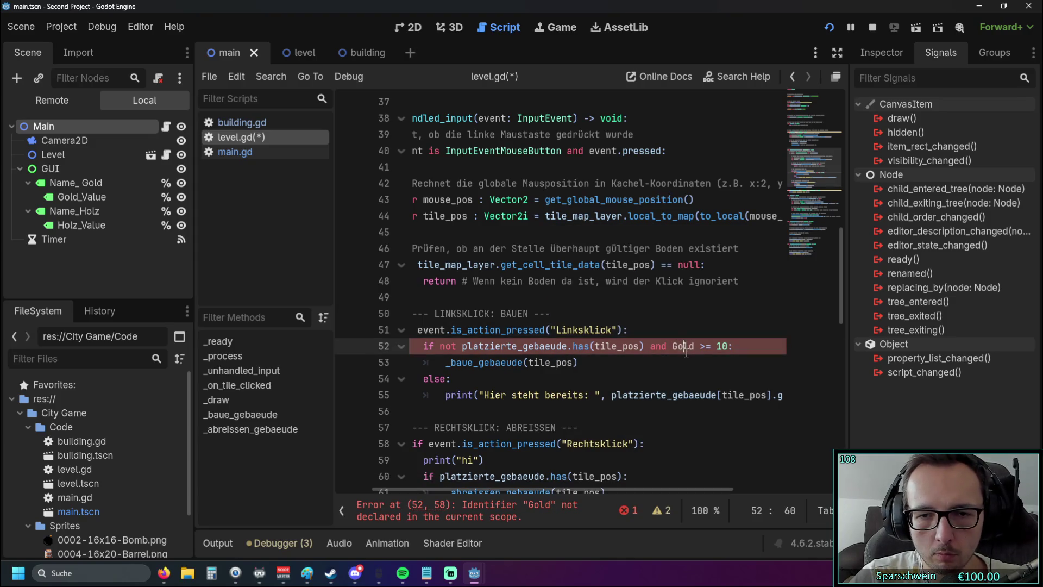
pyautogui.hotkey('ctrl', 'z')
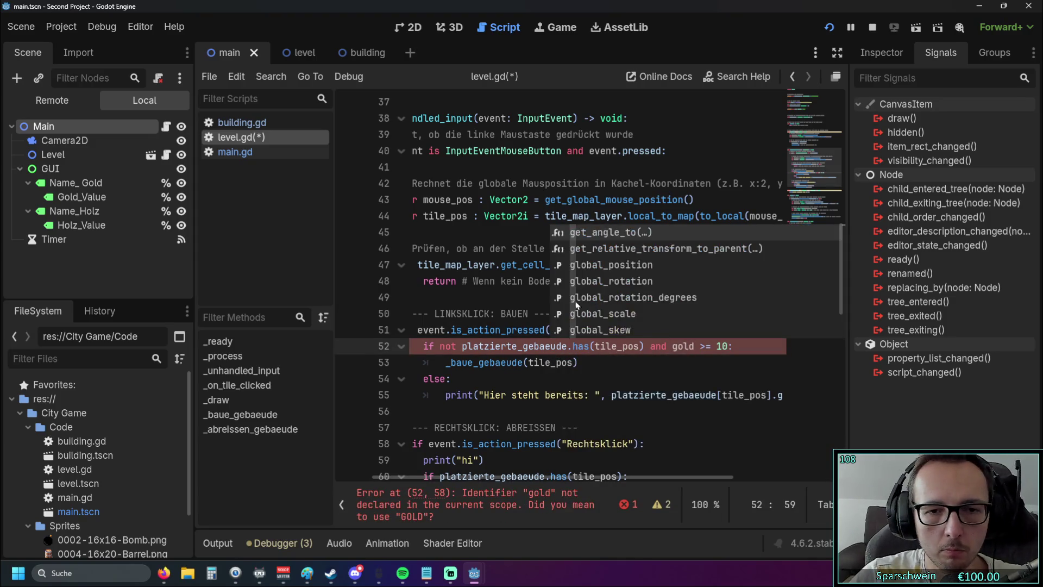
# - Switch to the main.gd script from the Scripts list
pyautogui.scroll(8, 516, 278)
pyautogui.scroll(3, 516, 278)
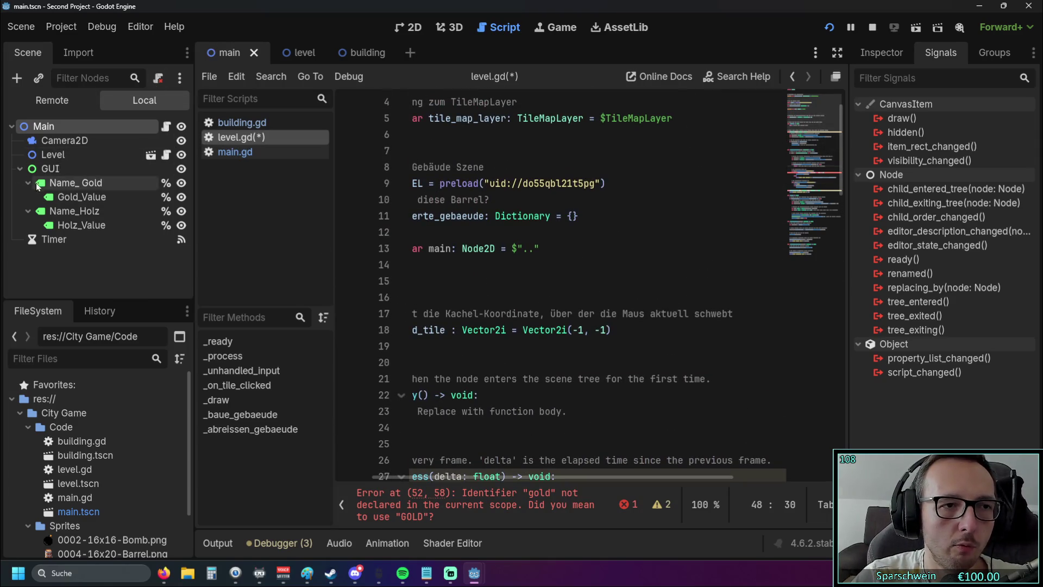
pyautogui.click(235, 151)
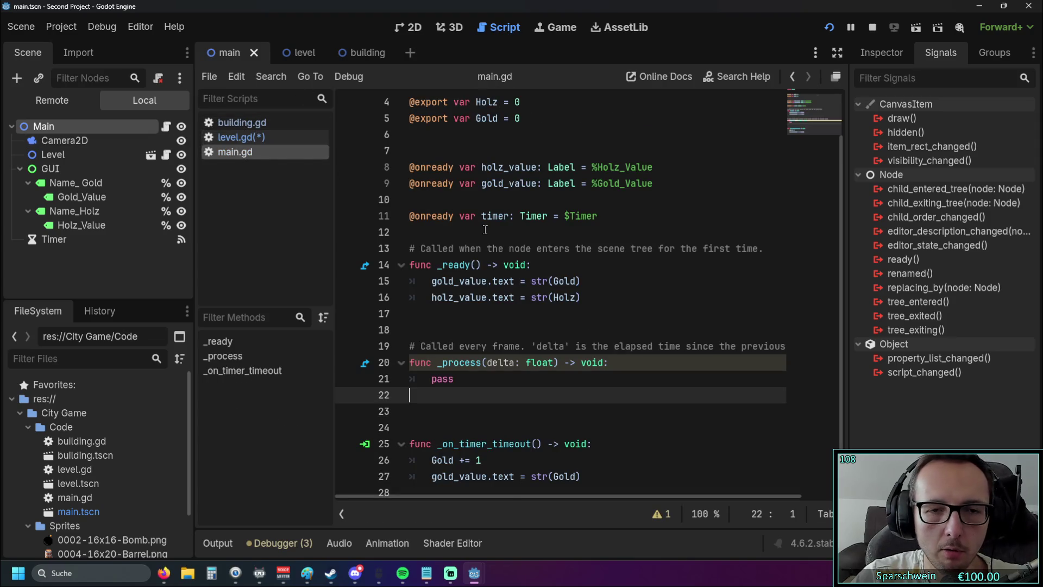
# - Rename the exported Holz and Gold variables to lowercase holz and gold
pyautogui.scroll(1, 479, 178)
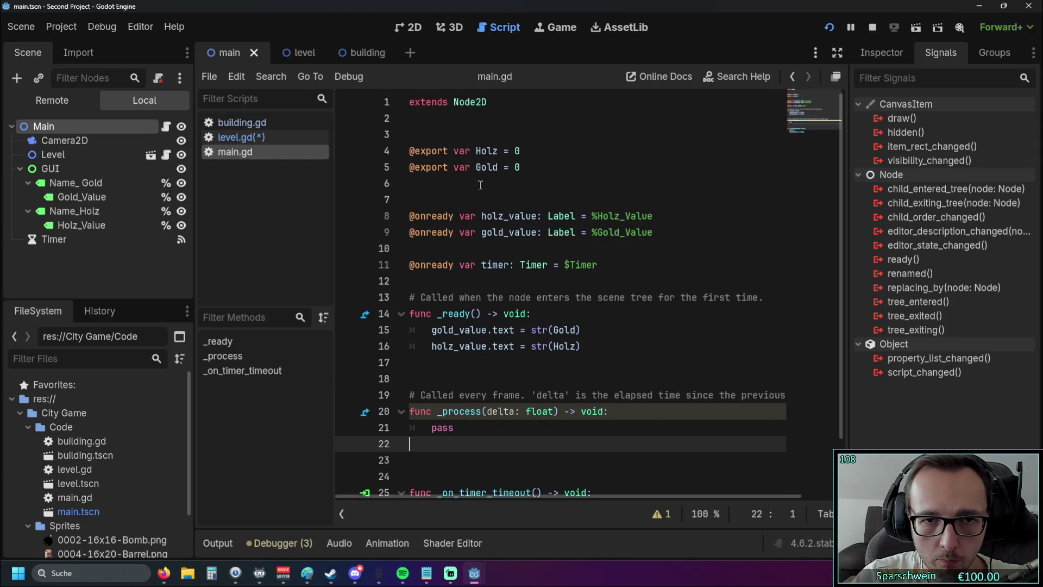
pyautogui.click(478, 167)
pyautogui.write('g')
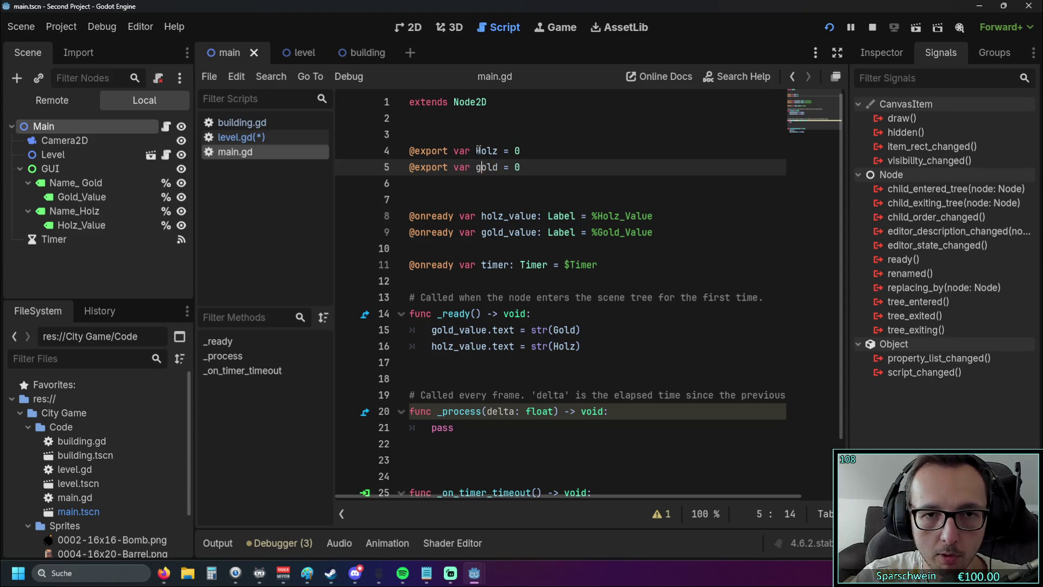
pyautogui.press('Up')
pyautogui.hotkey('shift', 'Left')
pyautogui.write('h')
pyautogui.click(548, 183)
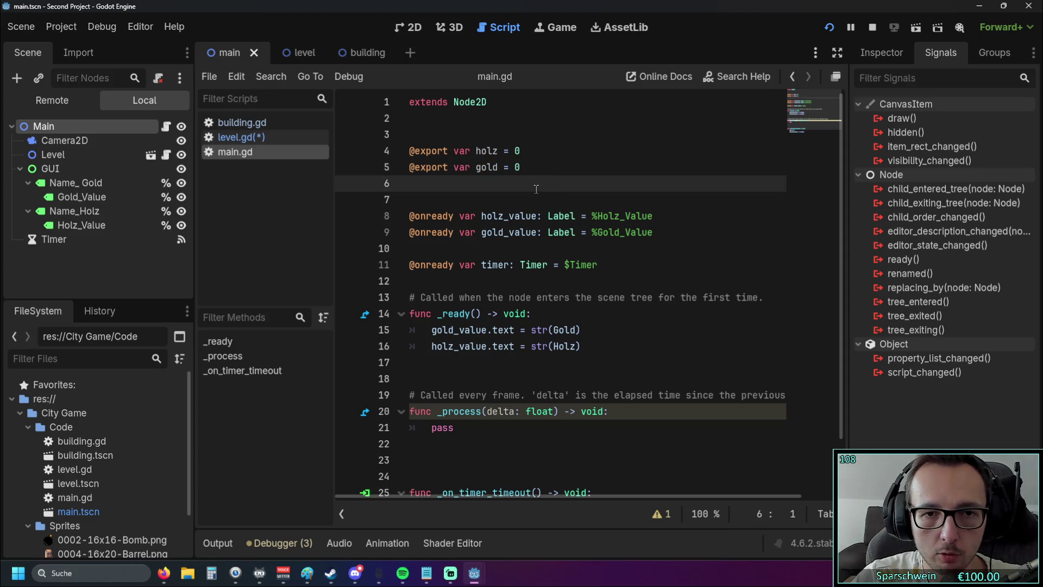
# - Lowercase the Gold and Holz references on lines 15 and 16 of _ready
pyautogui.scroll(-2, 537, 188)
pyautogui.click(559, 264)
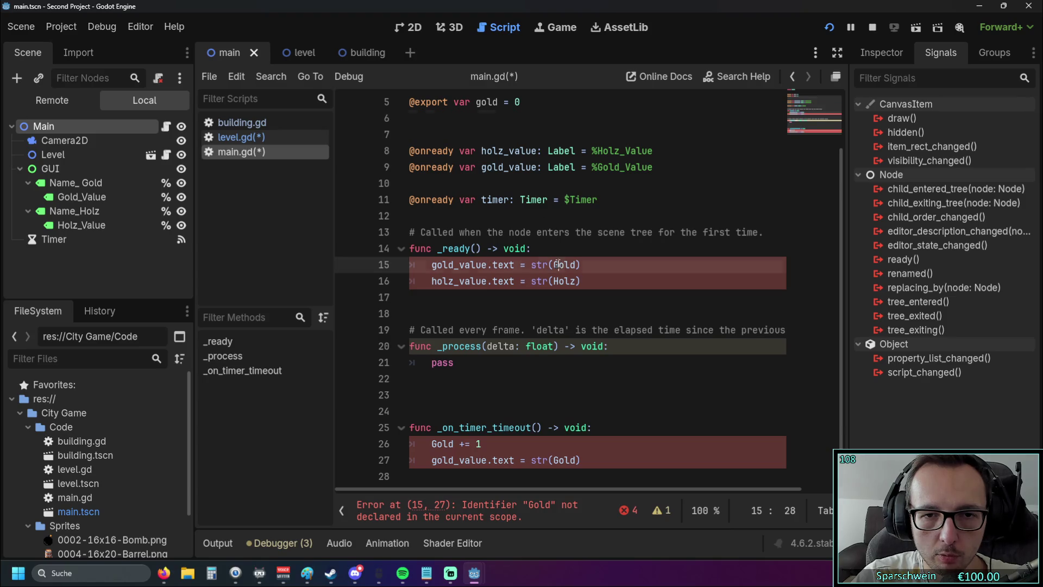
pyautogui.press('BackSpace')
pyautogui.write('g')
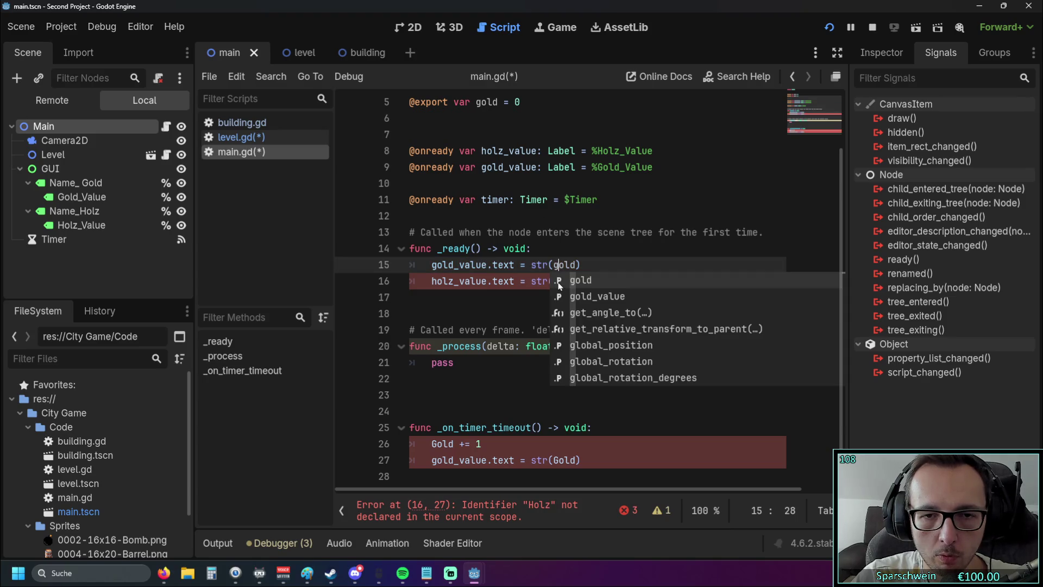
pyautogui.click(554, 281)
pyautogui.press('Delete')
pyautogui.write('h')
pyautogui.click(491, 309)
# - Lowercase Gold on lines 26 and 27 of the timer handler, then run the game
pyautogui.click(556, 460)
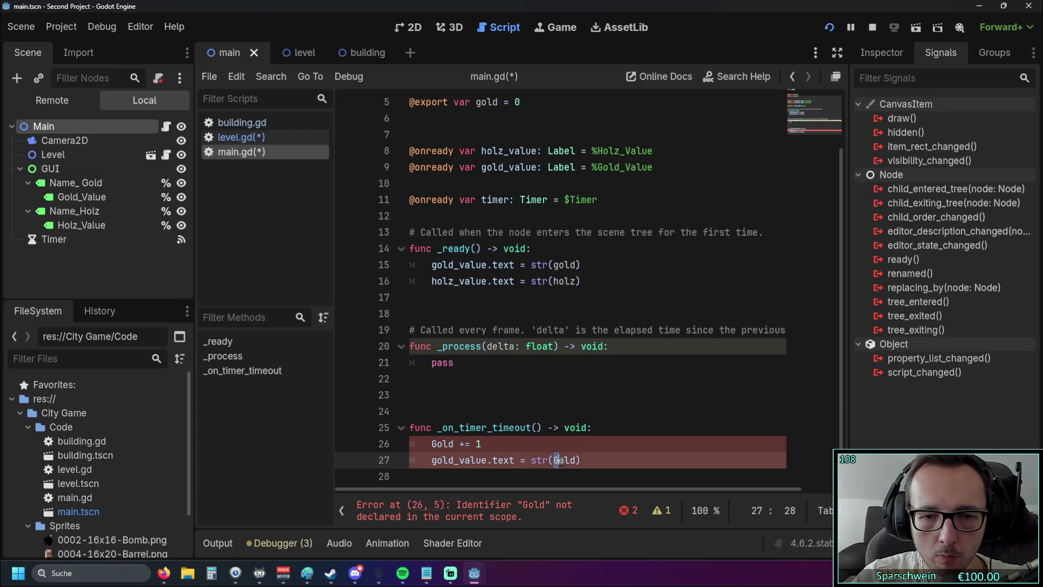
pyautogui.press('Delete')
pyautogui.write('g')
pyautogui.click(559, 396)
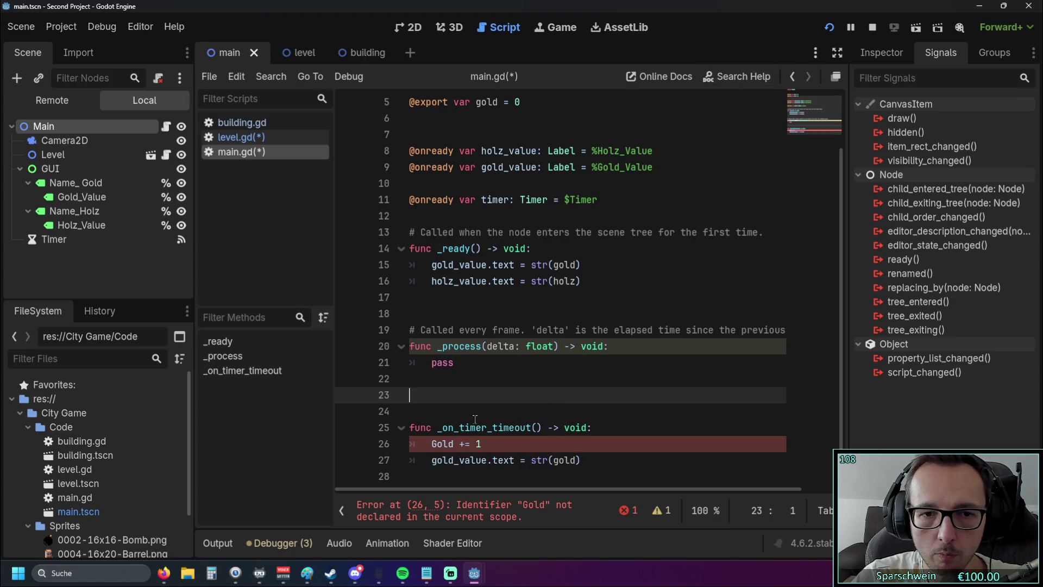
pyautogui.click(432, 443)
pyautogui.press('Delete')
pyautogui.write('g')
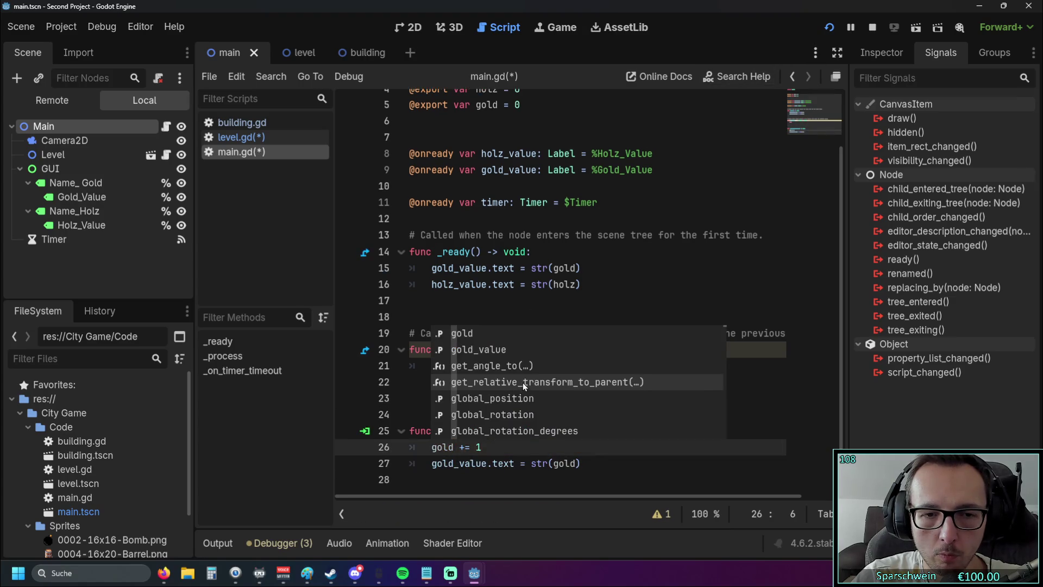
pyautogui.click(548, 298)
pyautogui.click(831, 27)
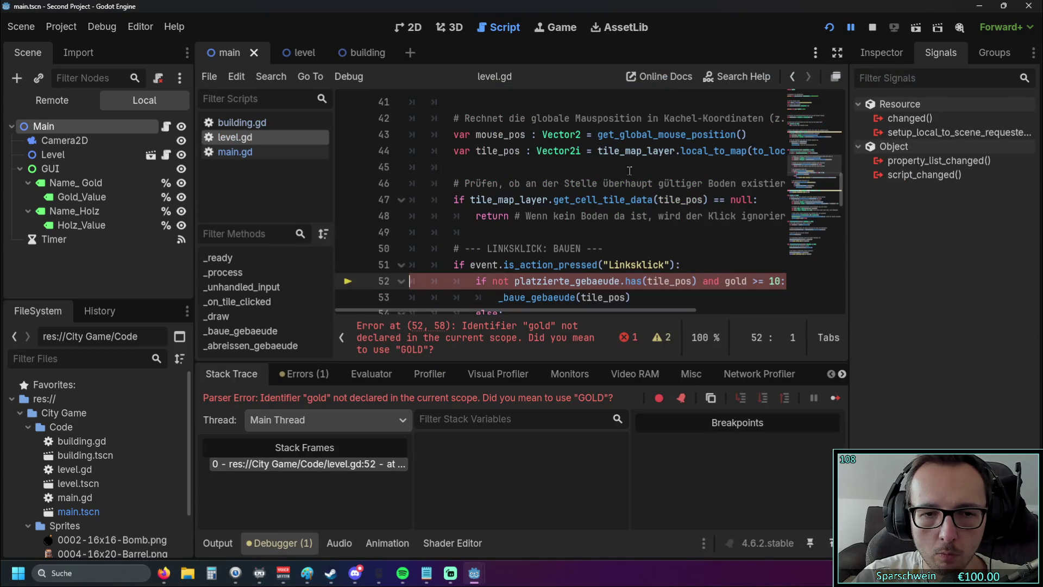
# - Inspect the undeclared gold error on level.gd line 52 and the main reference, then return to main.gd
pyautogui.scroll(-1, 570, 214)
pyautogui.moveTo(522, 309); pyautogui.dragTo(601, 314)
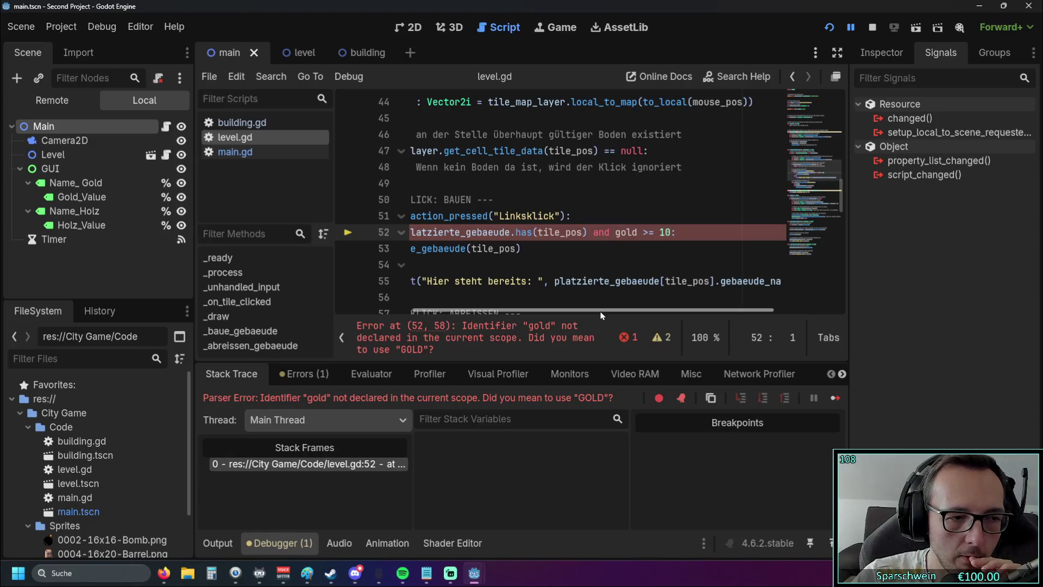
pyautogui.moveTo(601, 314); pyautogui.dragTo(505, 314)
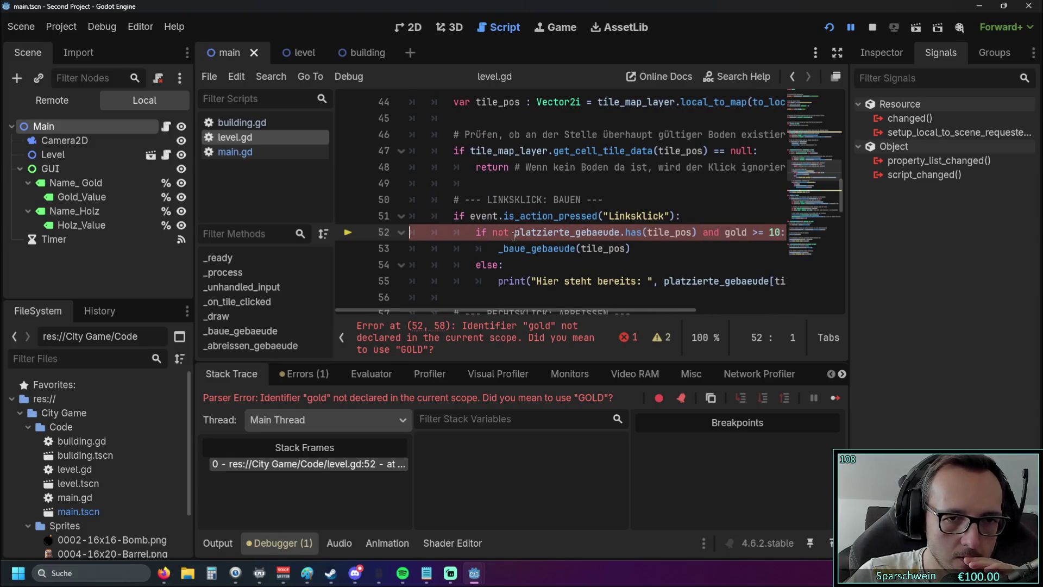
pyautogui.scroll(8, 517, 227)
pyautogui.scroll(5, 517, 226)
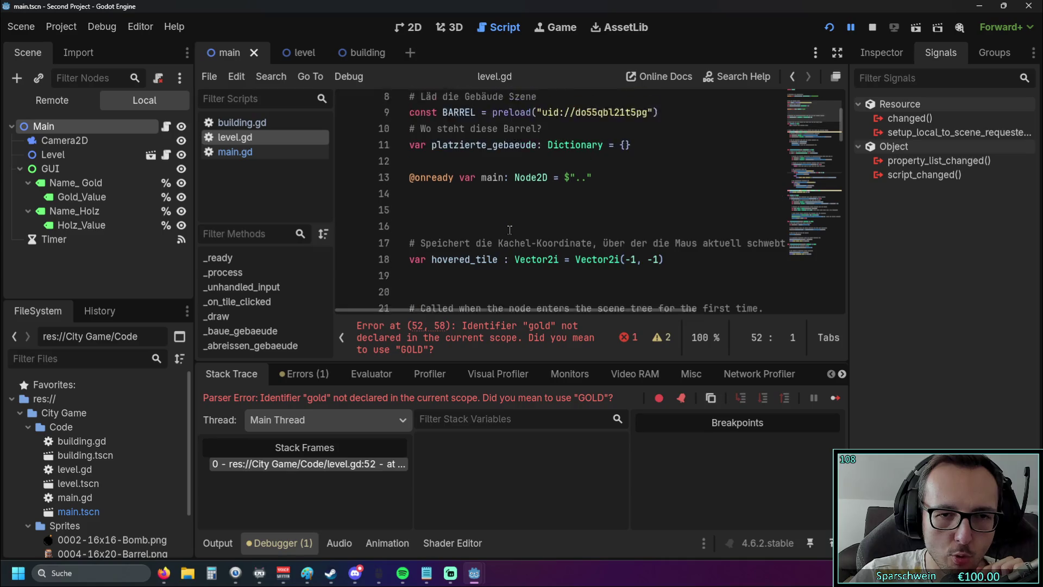
pyautogui.click(593, 228)
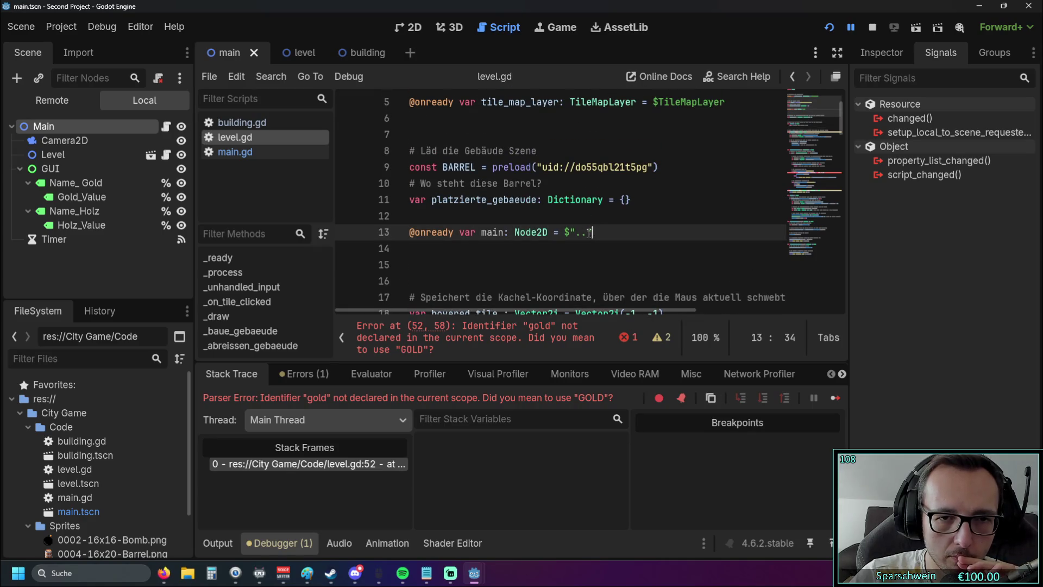
pyautogui.press('Left')
pyautogui.hotkey('shift', 'Left')
pyautogui.hotkey('shift', 'Left')
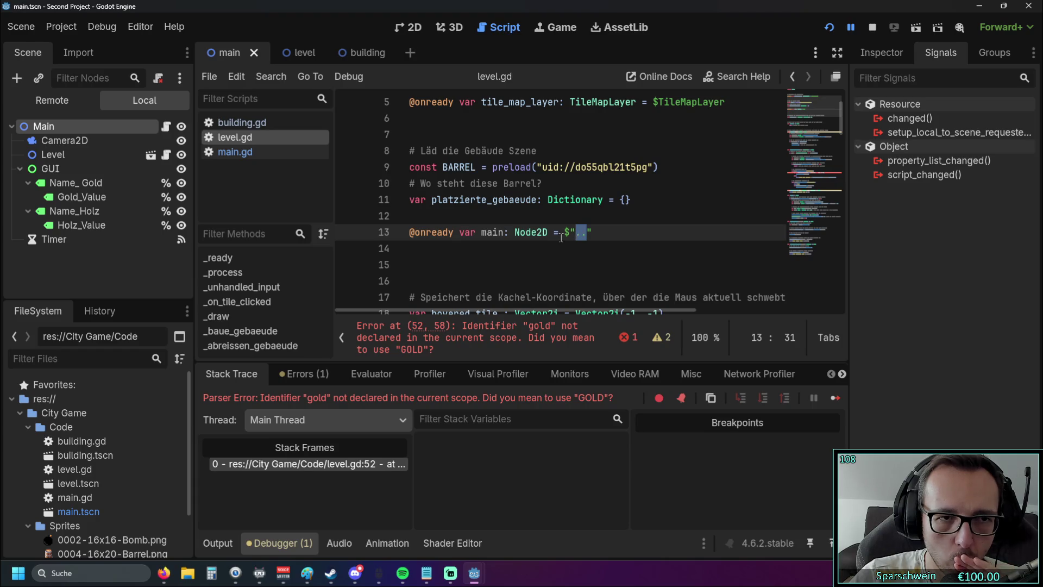
pyautogui.click(235, 152)
pyautogui.scroll(2, 481, 210)
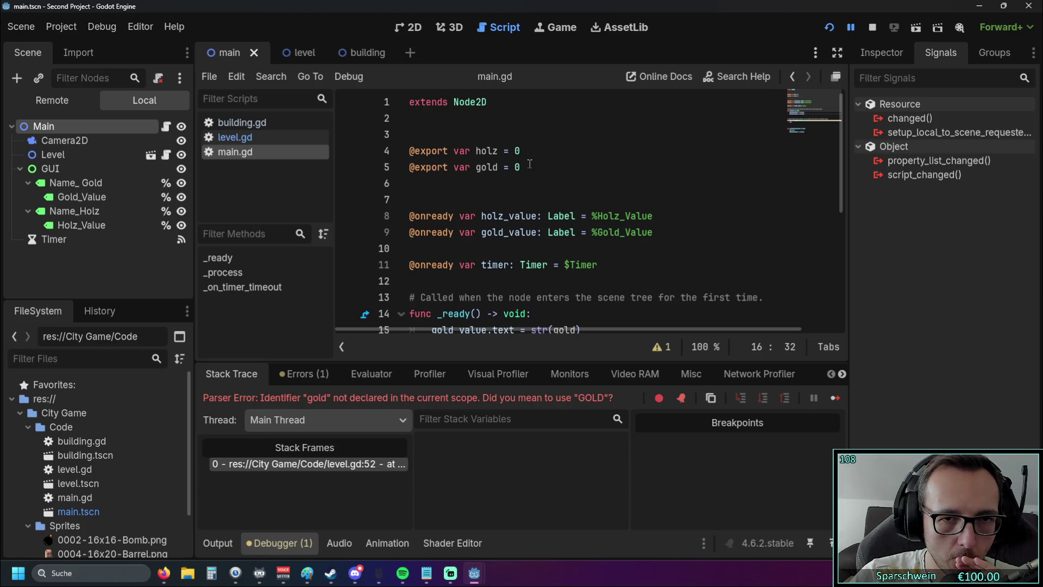
# - After checking the gold export line in main.gd, switch back to level.gd
pyautogui.click(436, 170)
pyautogui.click(423, 190)
pyautogui.moveTo(429, 167)
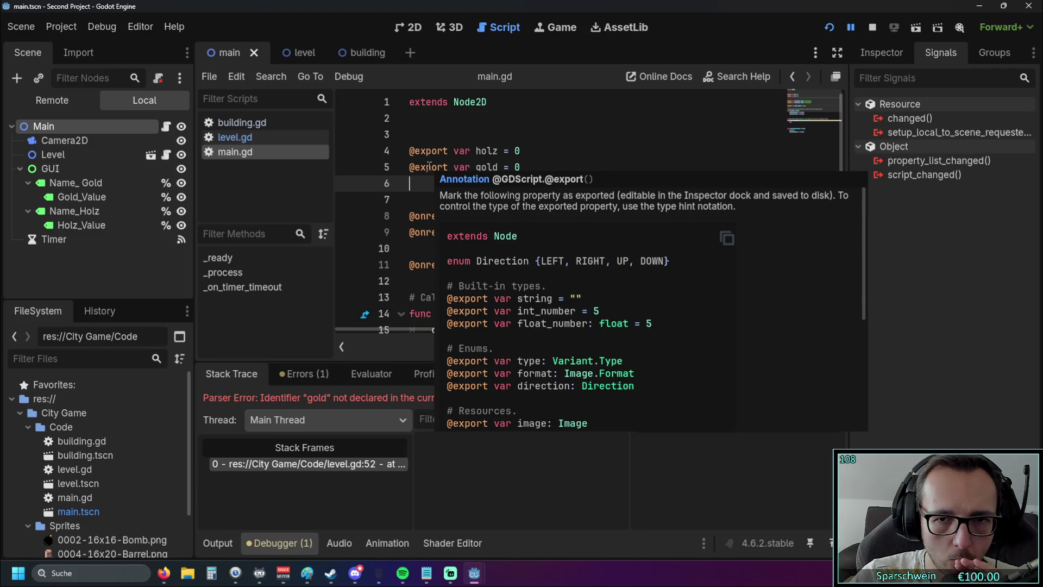
pyautogui.click(239, 137)
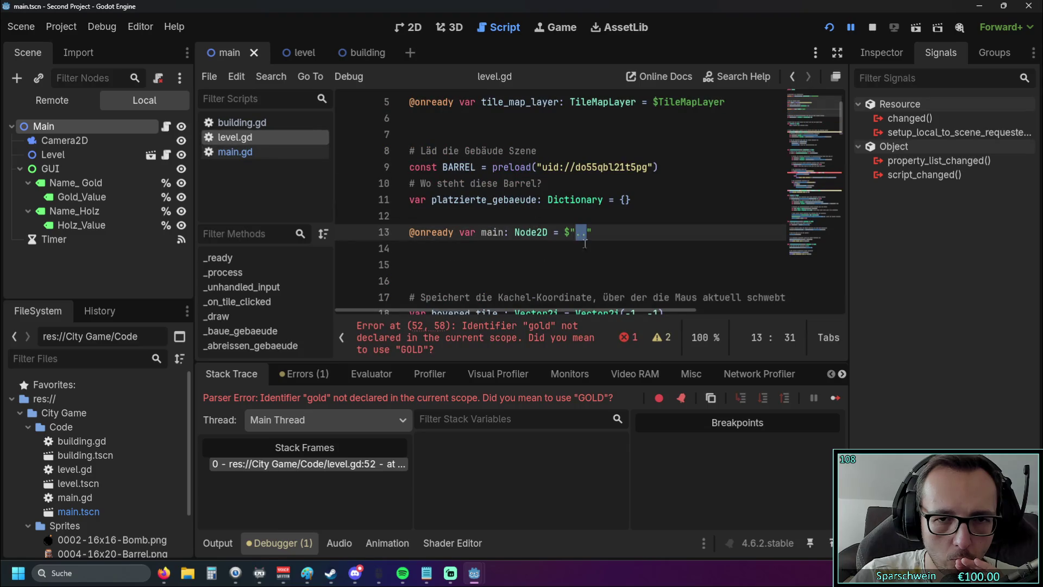
# - On line 14 under the main reference, try autocompleting 'proper', then delete it
pyautogui.click(565, 264)
pyautogui.click(564, 249)
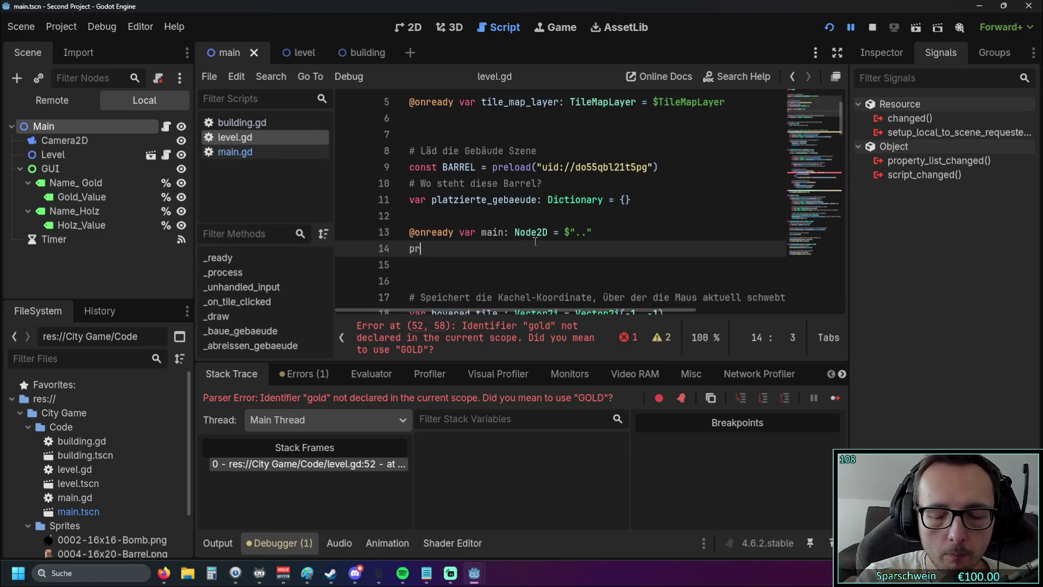
pyautogui.write('pr')
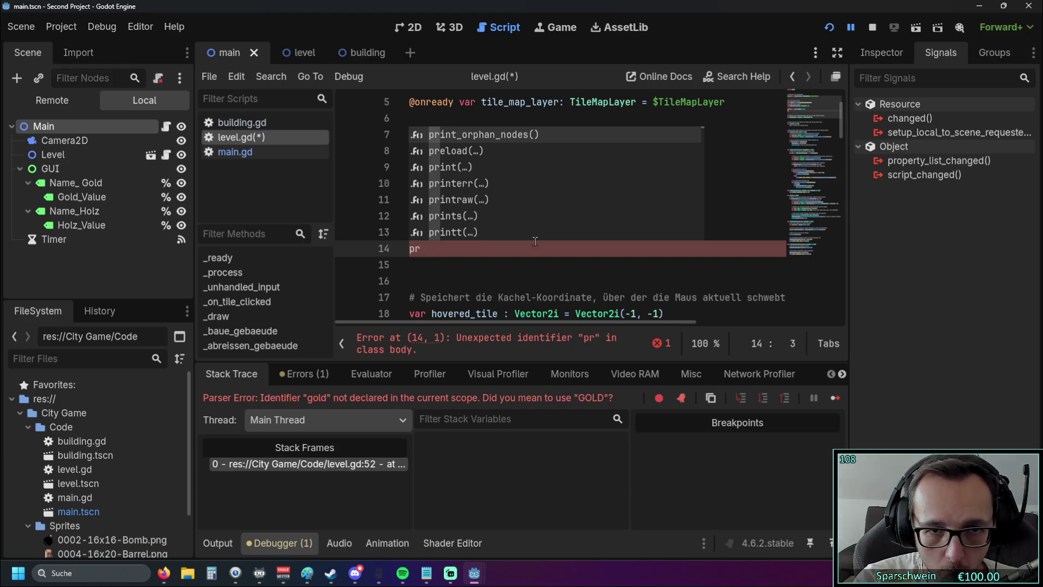
pyautogui.write('oper')
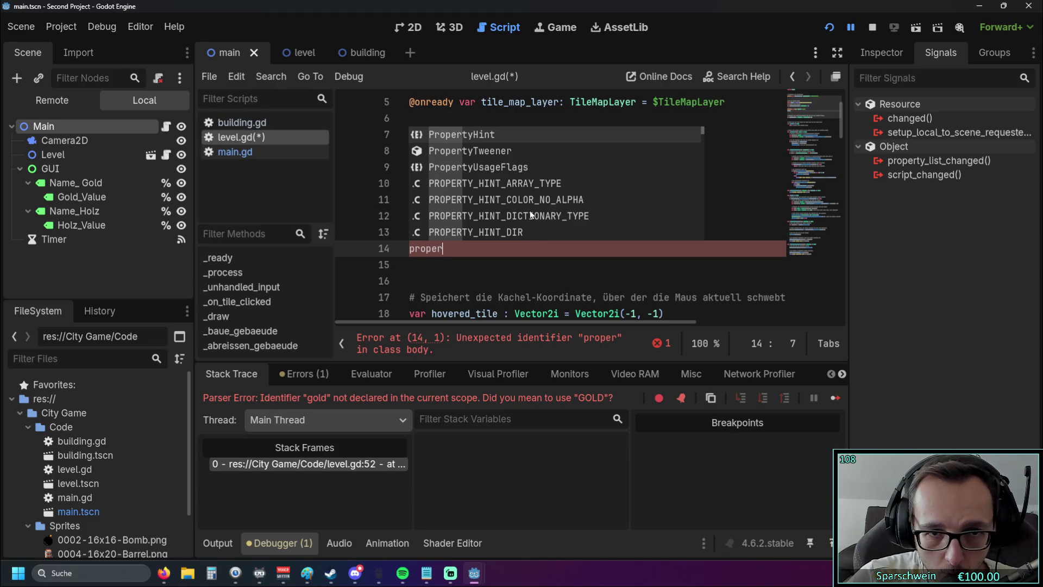
pyautogui.scroll(-5, 529, 210)
pyautogui.scroll(-10, 537, 213)
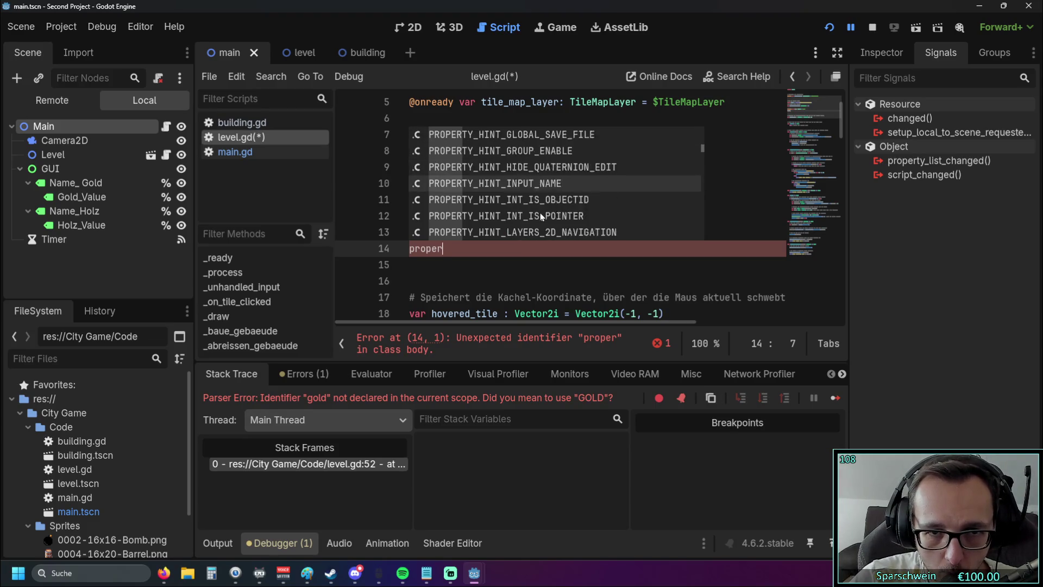
pyautogui.scroll(-10, 540, 216)
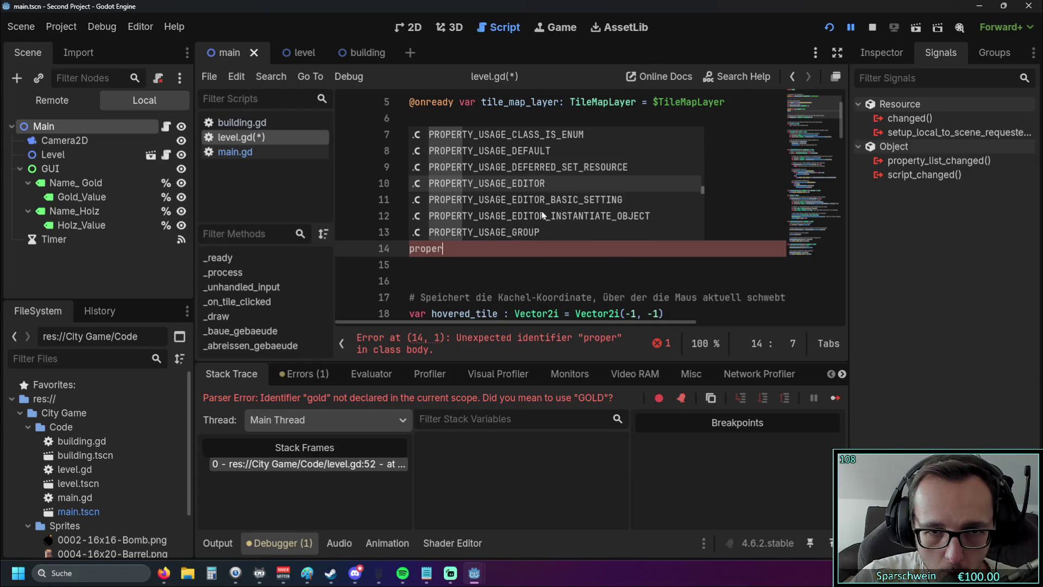
pyautogui.scroll(-3, 544, 215)
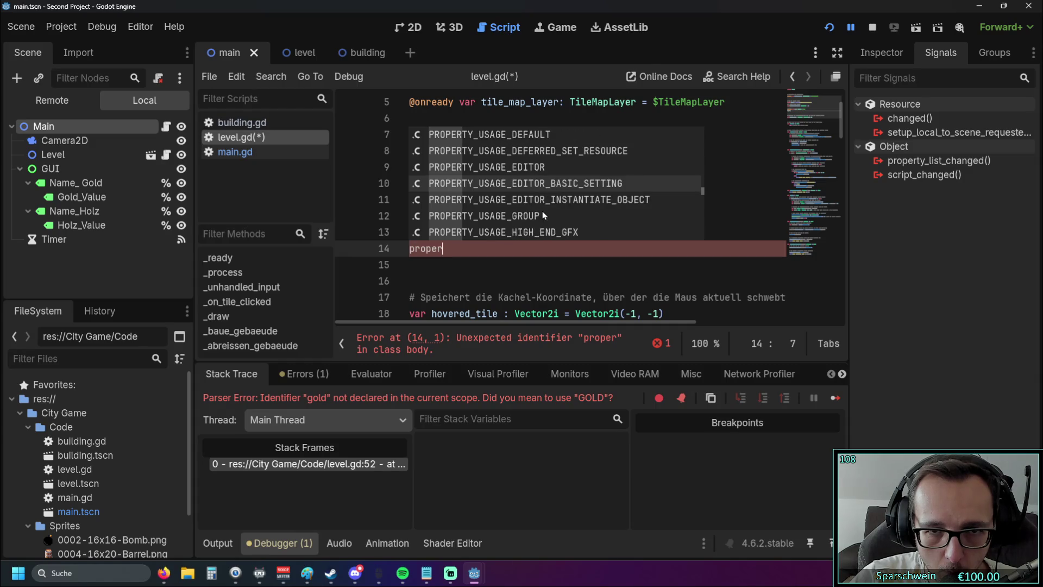
pyautogui.scroll(-4, 542, 213)
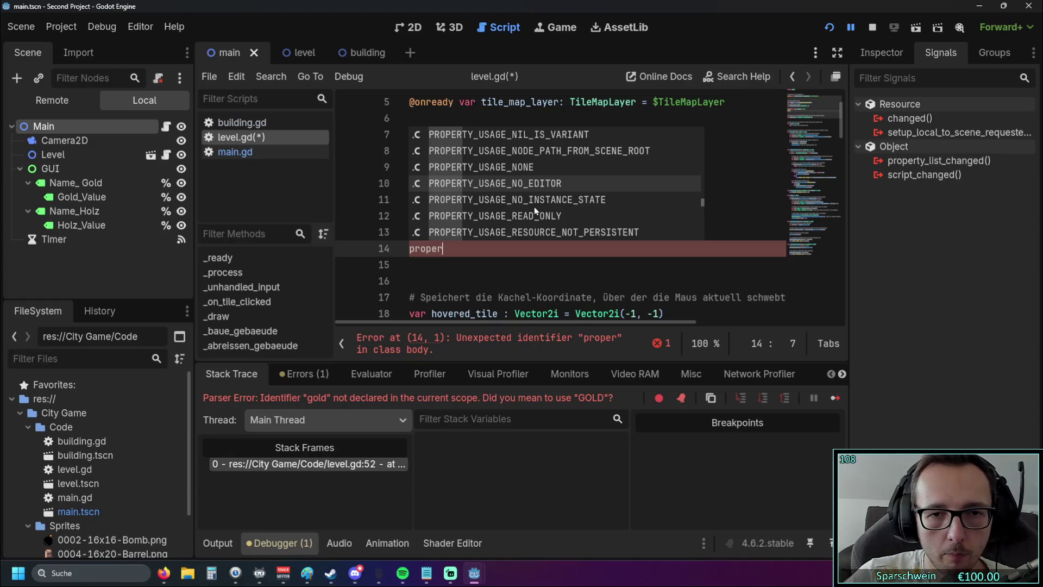
pyautogui.click(507, 269)
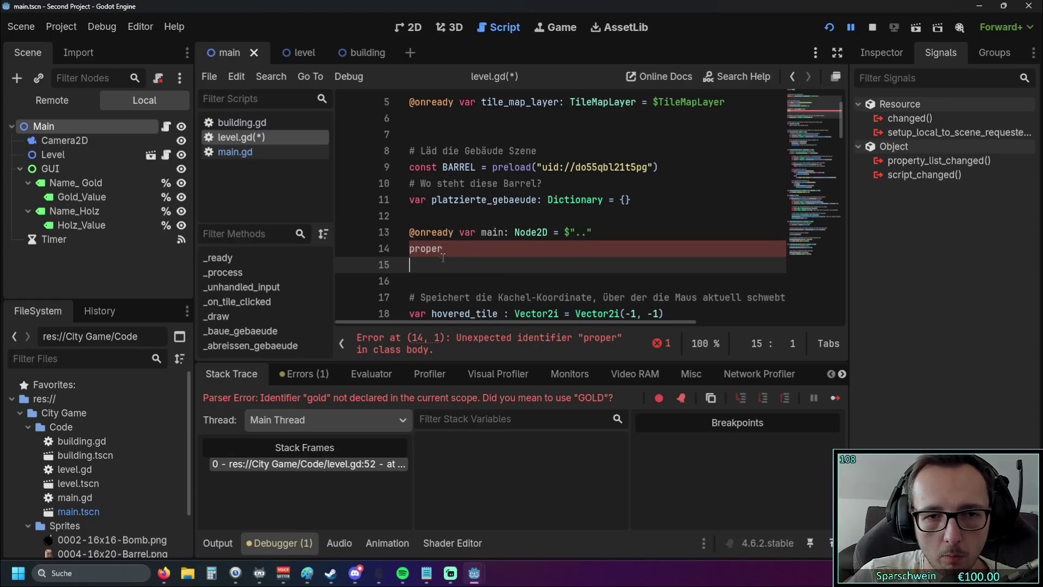
pyautogui.moveTo(443, 251); pyautogui.dragTo(405, 251)
pyautogui.press('BackSpace')
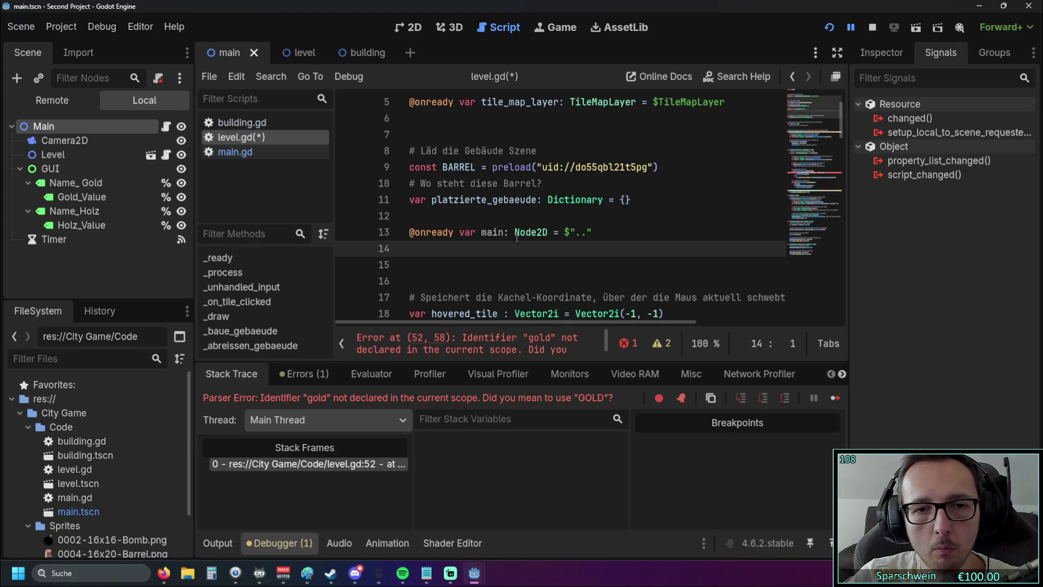
# - Test 'Object.propert' and 'main.pro' lookups on line 14, clearing each attempt
pyautogui.click(504, 234)
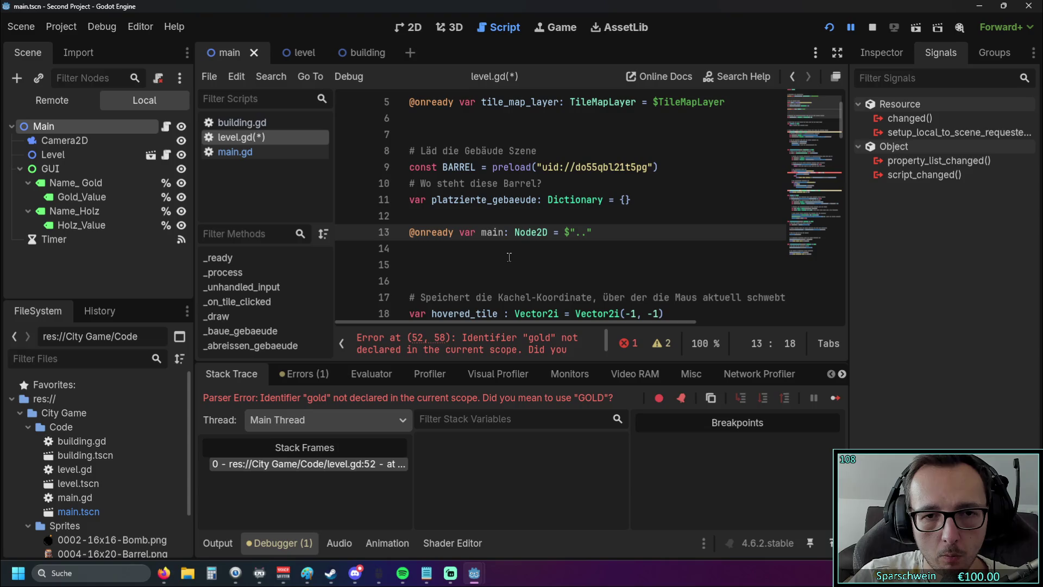
pyautogui.click(500, 243)
pyautogui.write('objec')
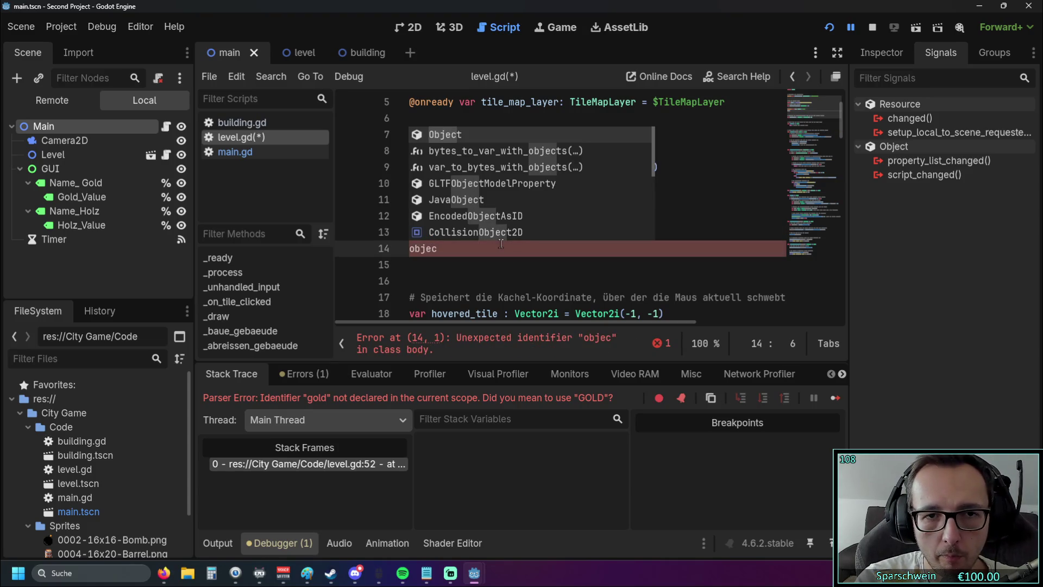
pyautogui.press('Return')
pyautogui.write('.')
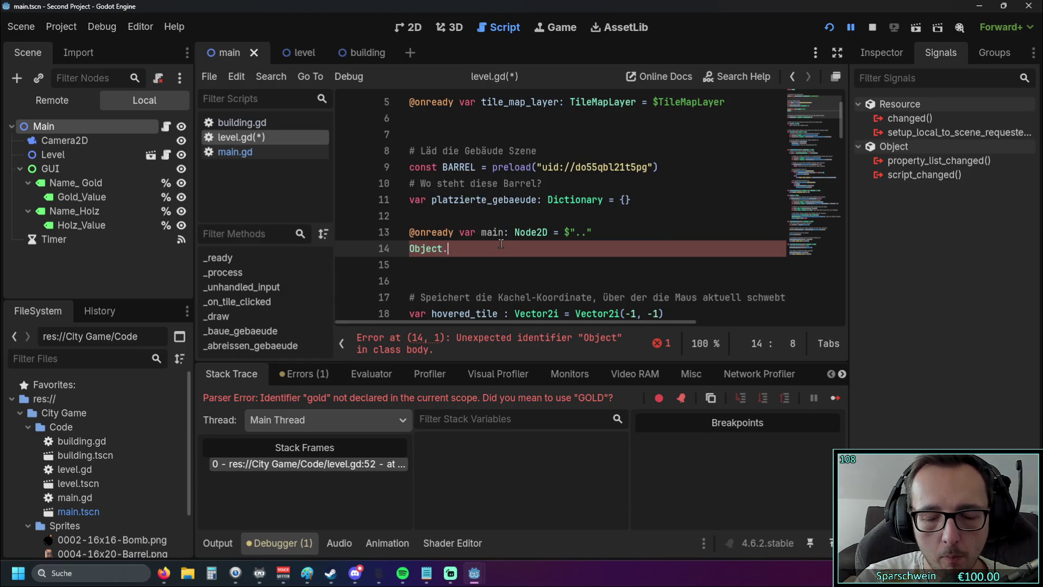
pyautogui.write('property')
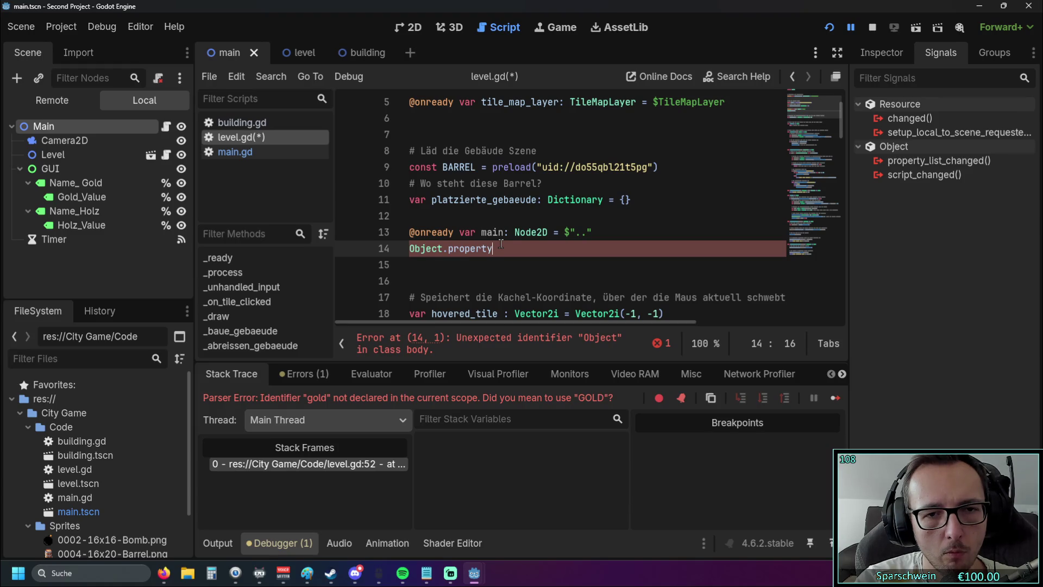
pyautogui.hotkey('ctrl', 'BackSpace')
pyautogui.hotkey('ctrl', 'BackSpace')
pyautogui.hotkey('ctrl', 'BackSpace')
pyautogui.write('moin.pro')
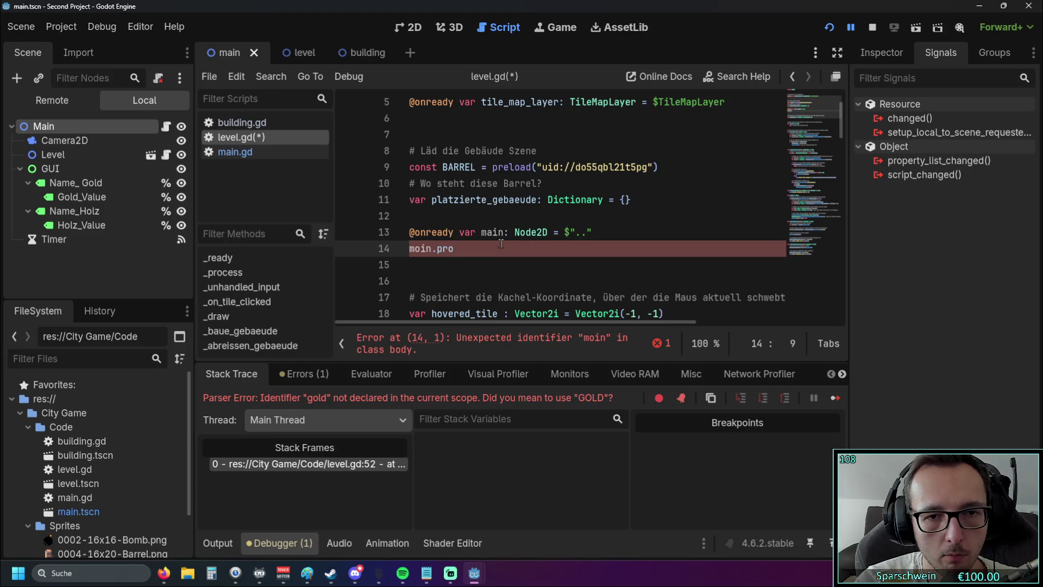
pyautogui.press('BackSpace')
pyautogui.press('BackSpace')
pyautogui.press('BackSpace')
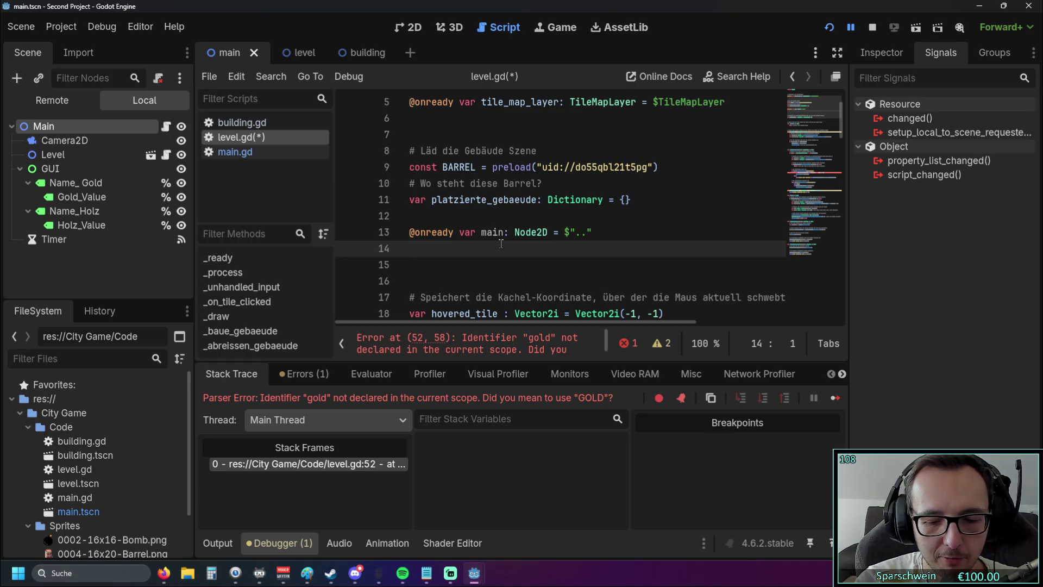
# - Type 'main.gold' on line 14, retrying the property and gold completions
pyautogui.write('moin')
pyautogui.press('BackSpace')
pyautogui.press('BackSpace')
pyautogui.press('BackSpace')
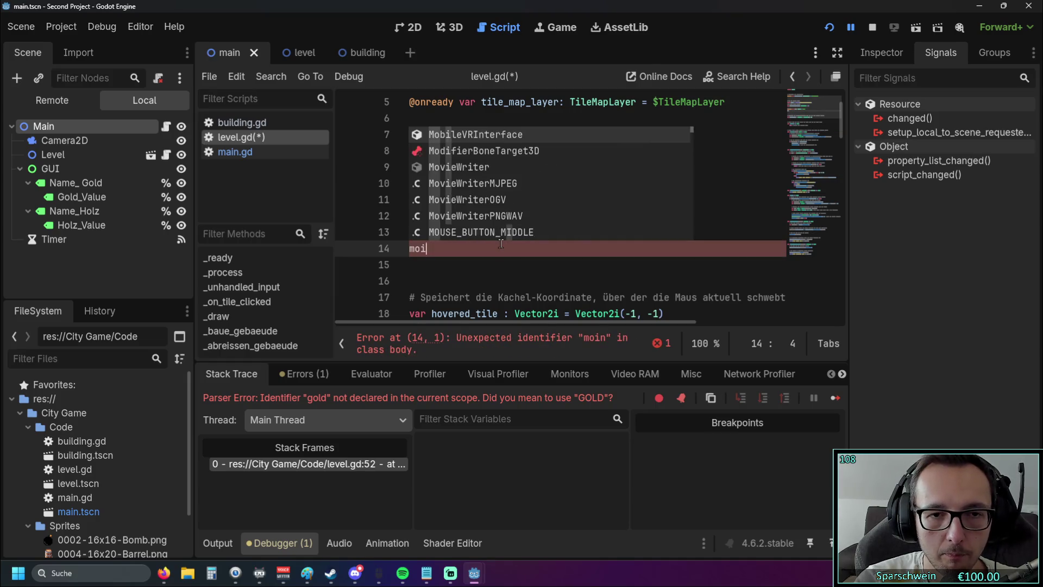
pyautogui.write('ain')
pyautogui.write('pr')
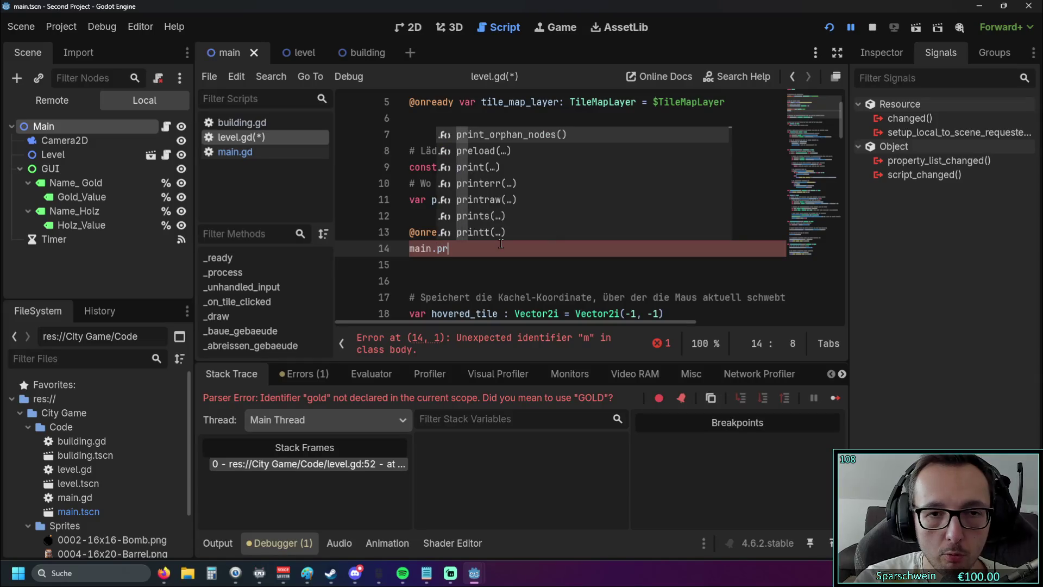
pyautogui.write('operty')
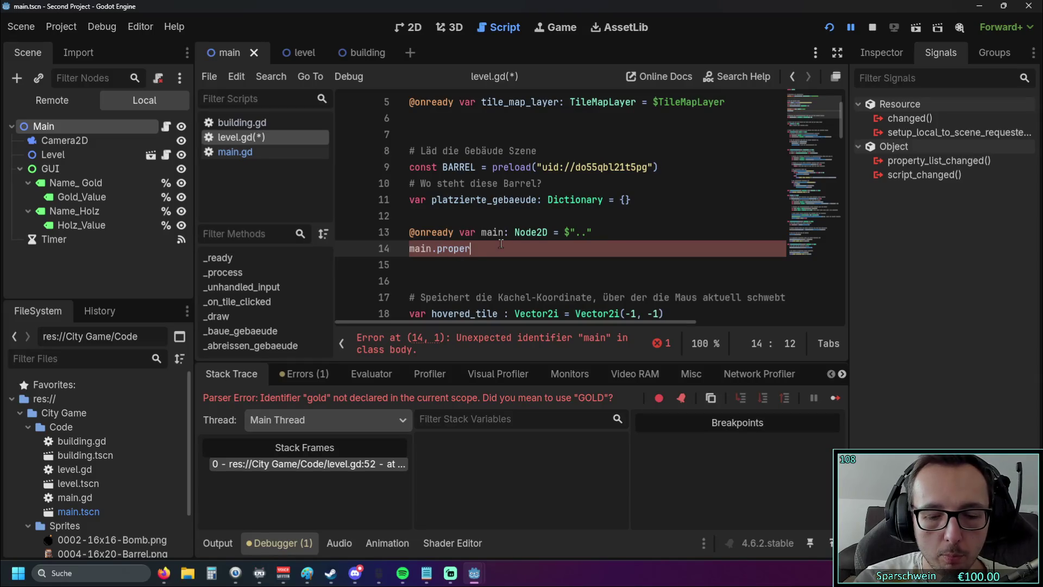
pyautogui.press('BackSpace')
pyautogui.press('BackSpace')
pyautogui.press('BackSpace')
pyautogui.write('gold')
pyautogui.press('BackSpace')
pyautogui.press('BackSpace')
pyautogui.press('BackSpace')
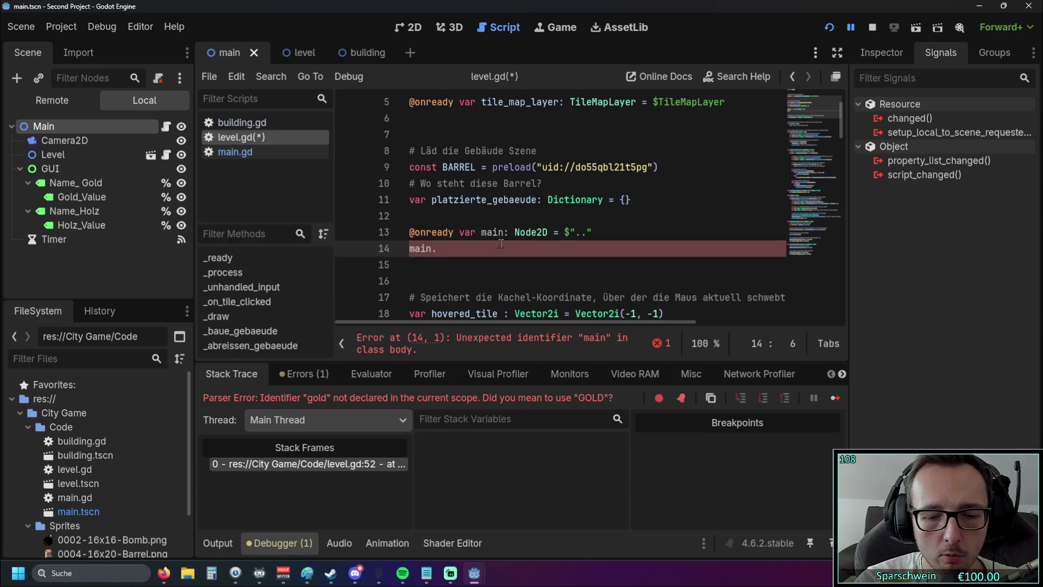
pyautogui.write('gold')
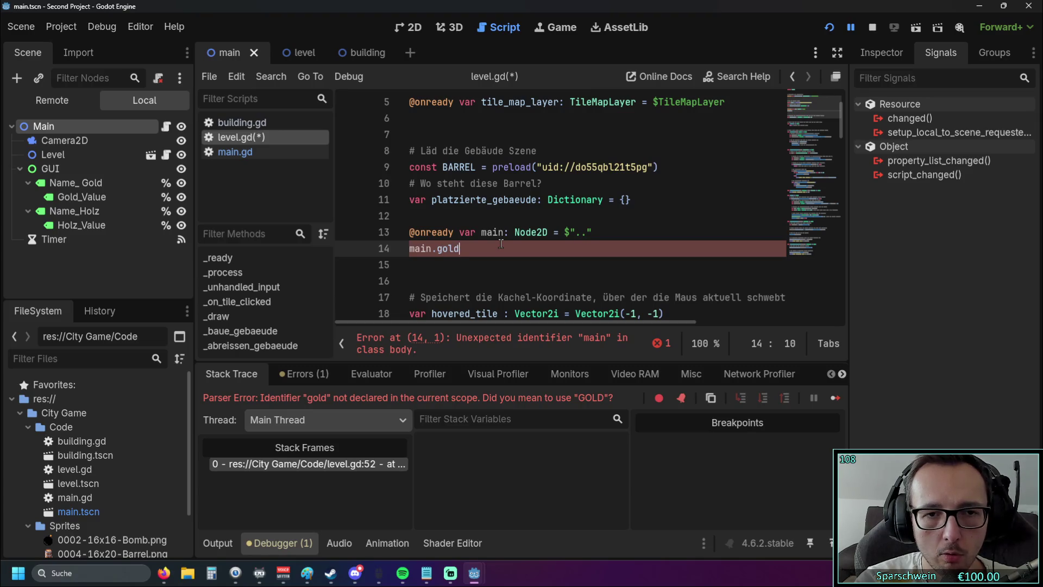
pyautogui.press('BackSpace')
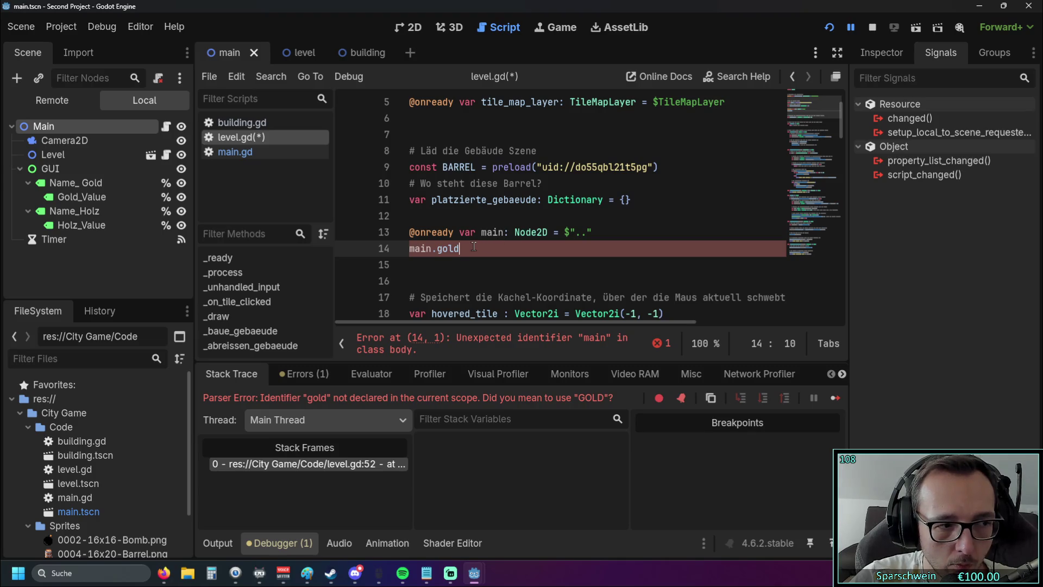
# - Delete the main.gold text so line 14 is empty again
pyautogui.hotkey('shift', 'Home')
pyautogui.press('BackSpace')
pyautogui.press('BackSpace')
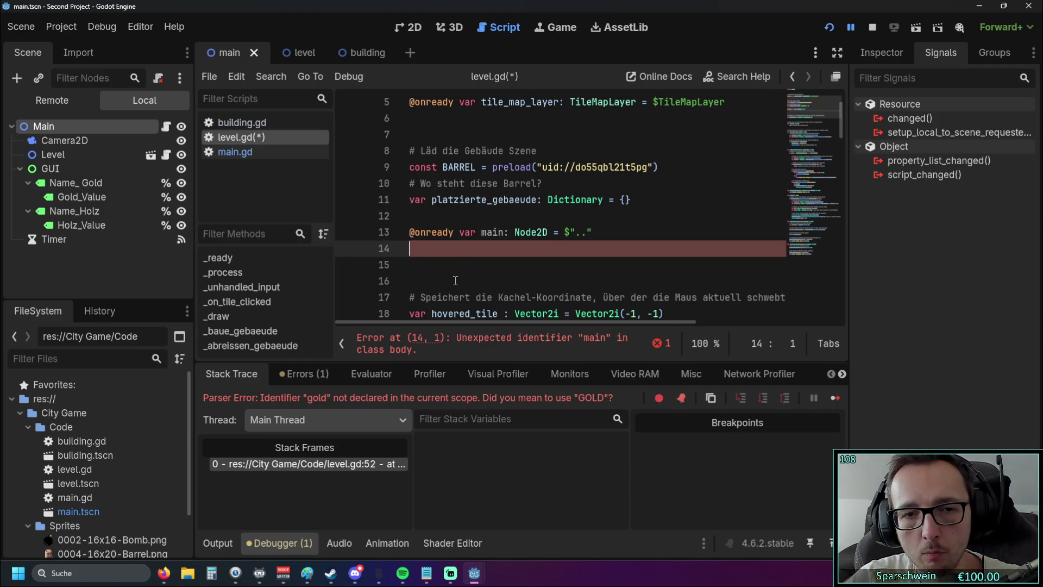
pyautogui.hotkey('ctrl', 'z')
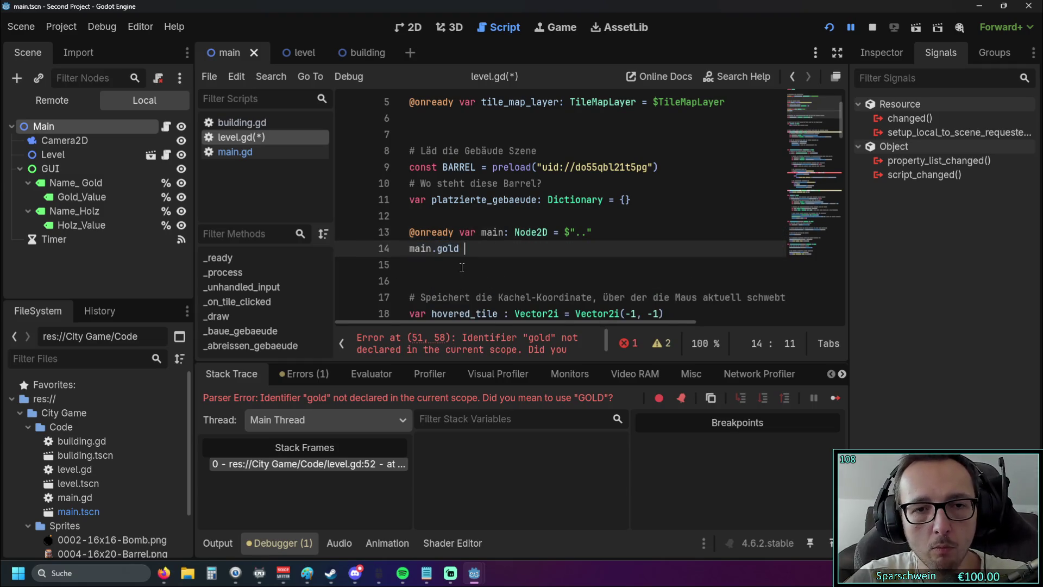
pyautogui.press('BackSpace')
pyautogui.press('BackSpace')
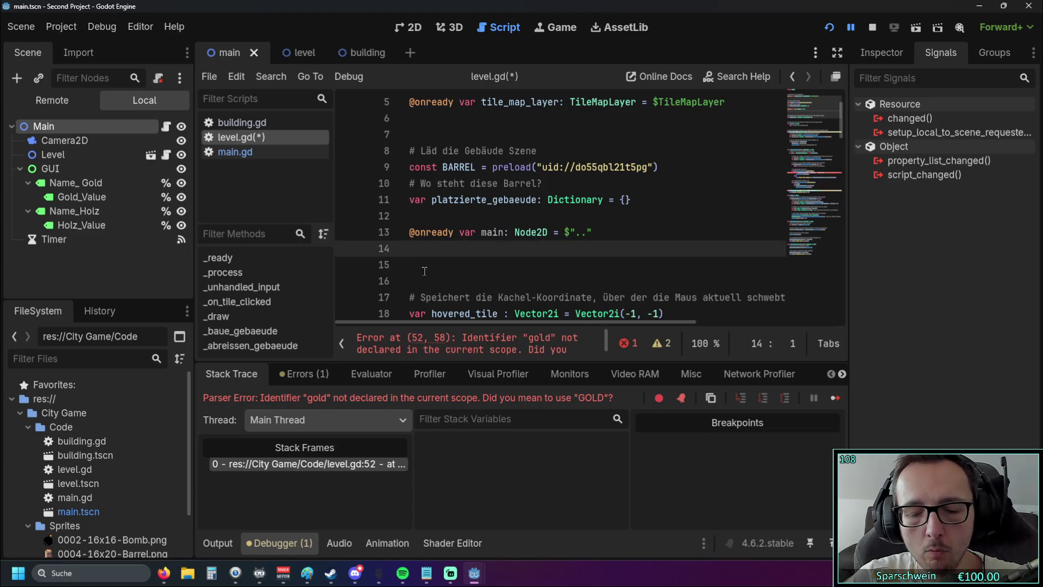
# - Change the build check on line 51 to read 'main.gold' instead of 'gold'
pyautogui.scroll(-5, 471, 278)
pyautogui.scroll(4, 471, 272)
pyautogui.scroll(-1, 471, 268)
pyautogui.scroll(-12, 471, 268)
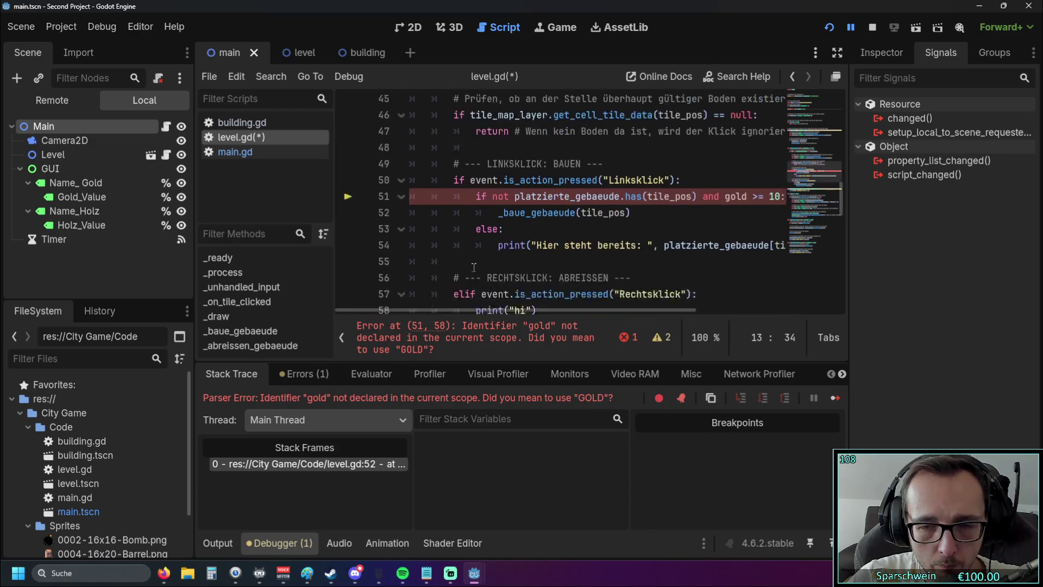
pyautogui.scroll(1, 478, 266)
pyautogui.moveTo(478, 308); pyautogui.dragTo(579, 308)
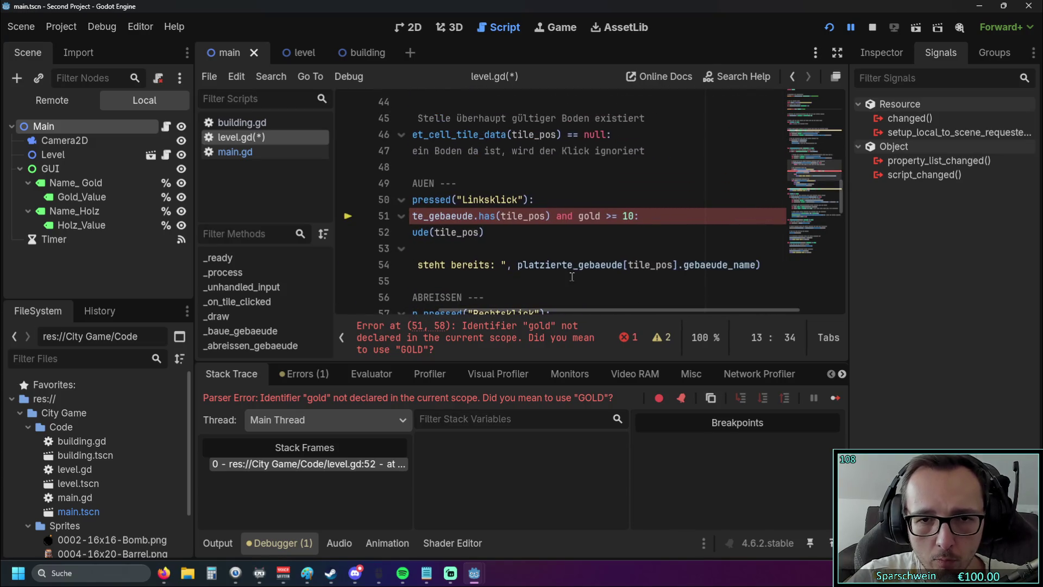
pyautogui.click(578, 215)
pyautogui.write('main.')
pyautogui.click(605, 247)
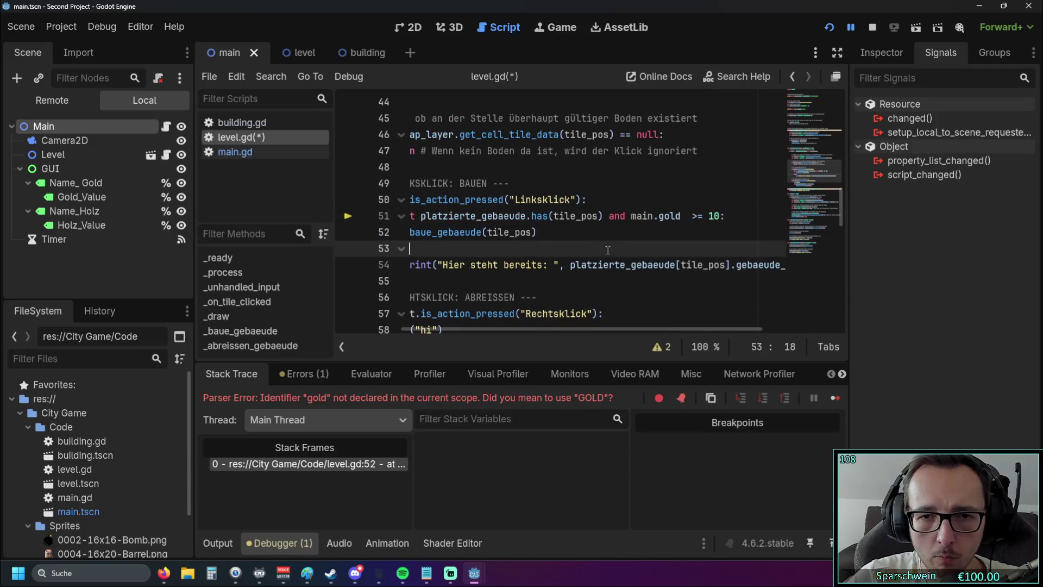
# - Add 'main.gold -= 10' inside the build branch and restart the game
pyautogui.moveTo(543, 330)
pyautogui.mouseDown()
pyautogui.moveTo(492, 335)
pyautogui.moveTo(539, 318)
pyautogui.moveTo(633, 315)
pyautogui.moveTo(533, 309)
pyautogui.moveTo(576, 307)
pyautogui.mouseUp()
pyautogui.click(710, 216)
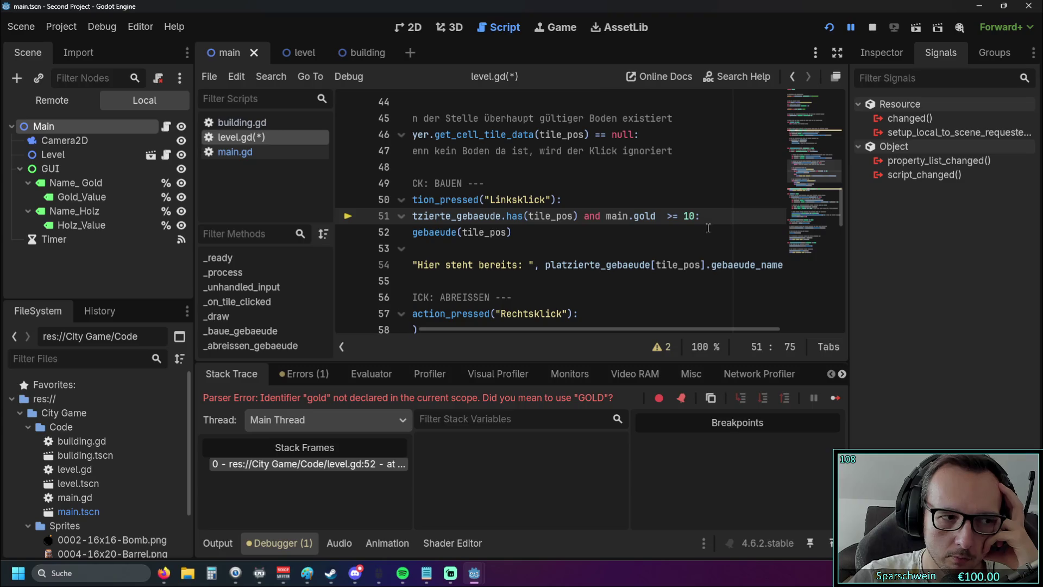
pyautogui.press('Return')
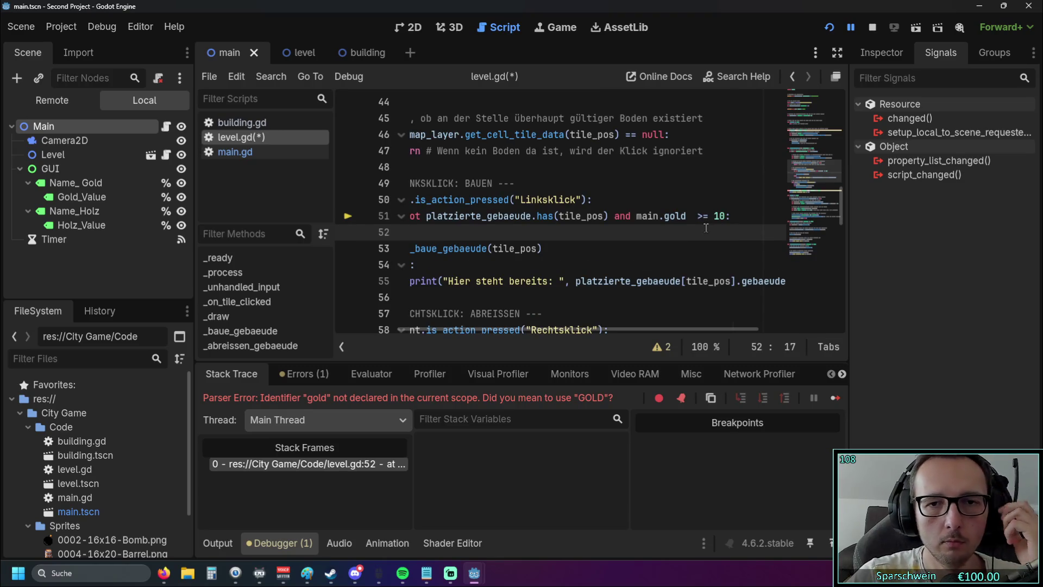
pyautogui.write('main.gold ')
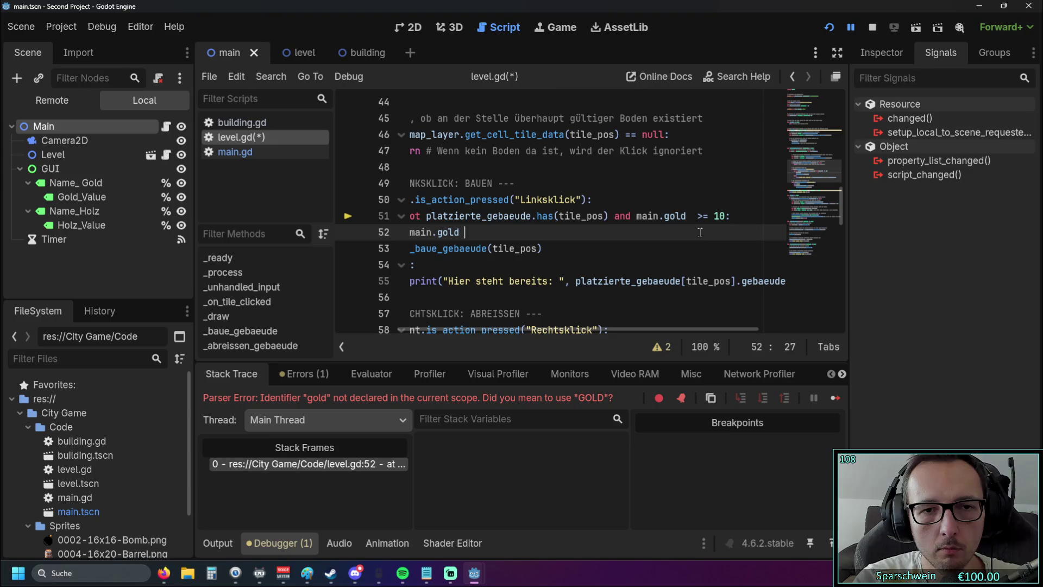
pyautogui.write('-= 10')
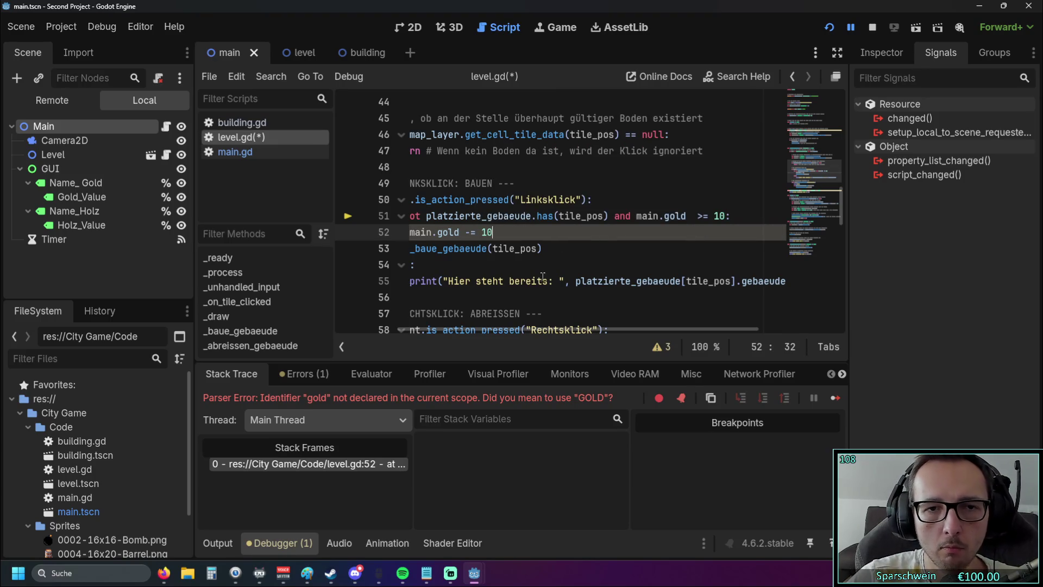
pyautogui.click(543, 278)
pyautogui.click(828, 27)
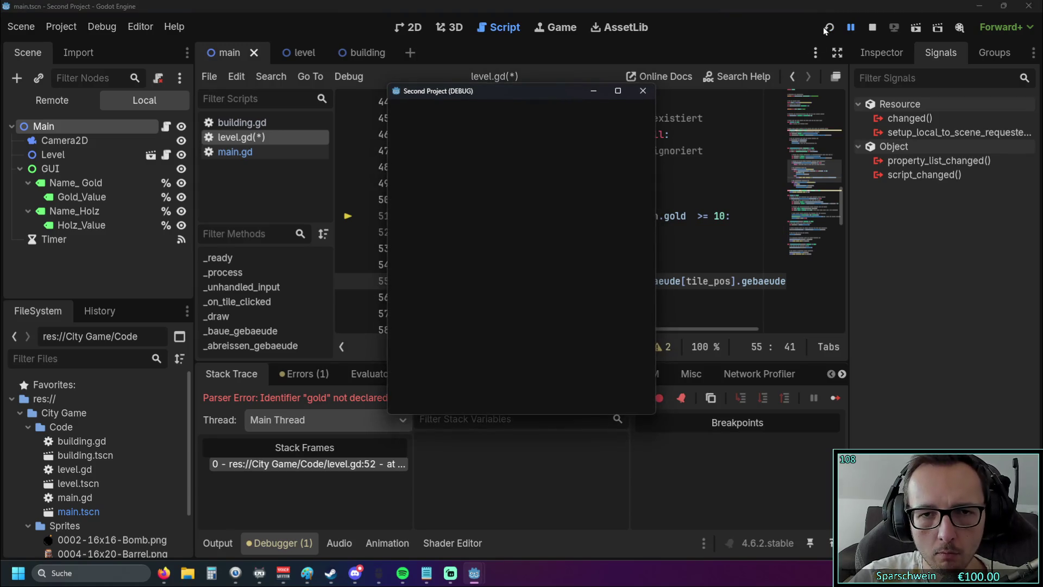
# - Save and relaunch the game, then try placing a building on a grass tile
pyautogui.click(828, 27)
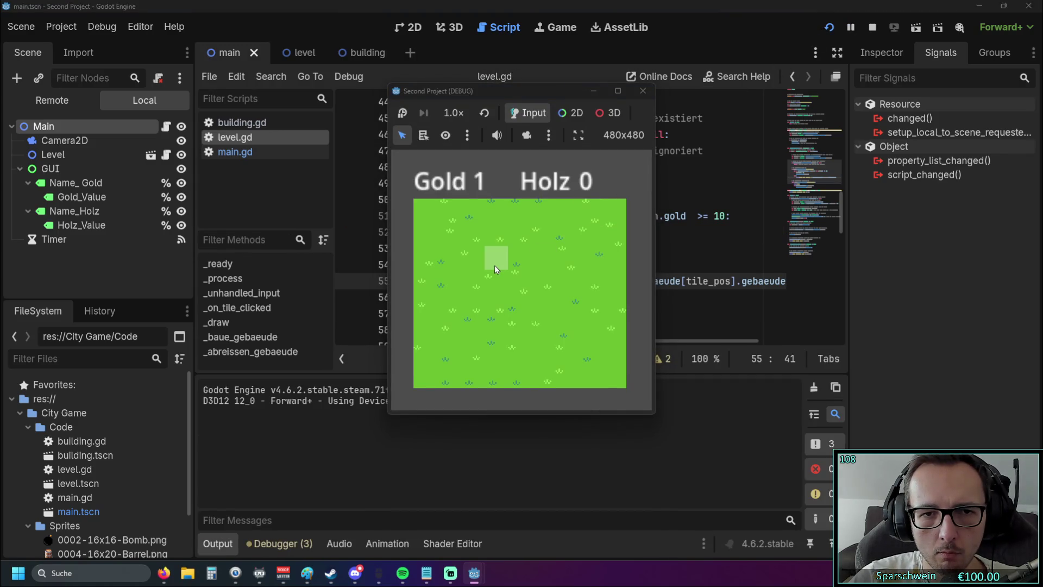
pyautogui.click(494, 265)
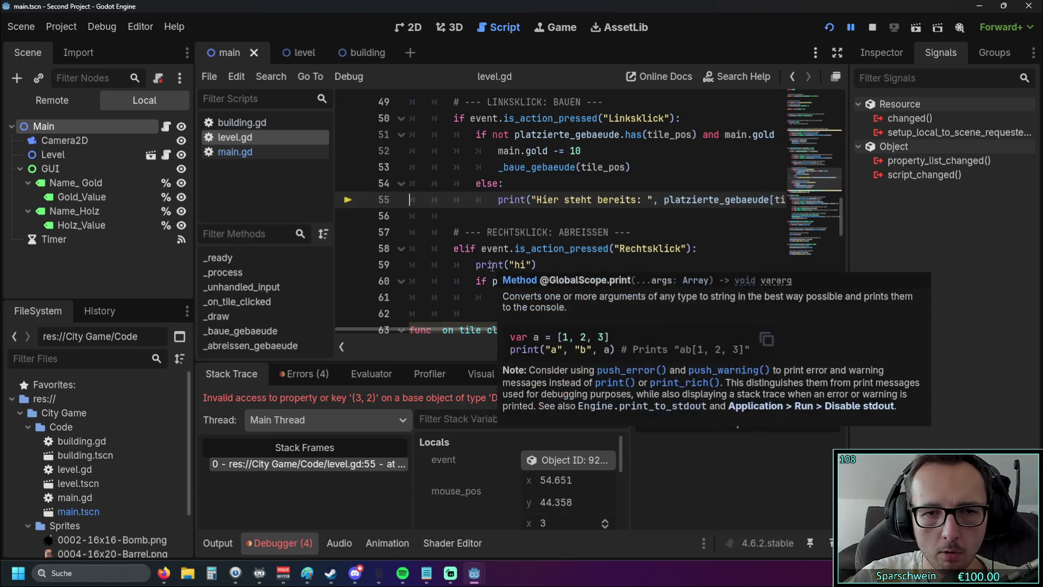
pyautogui.scroll(1, 532, 243)
pyautogui.moveTo(488, 330)
pyautogui.mouseDown()
pyautogui.moveTo(516, 328)
pyautogui.moveTo(491, 327)
pyautogui.mouseUp()
pyautogui.scroll(1, 557, 281)
pyautogui.moveTo(558, 266)
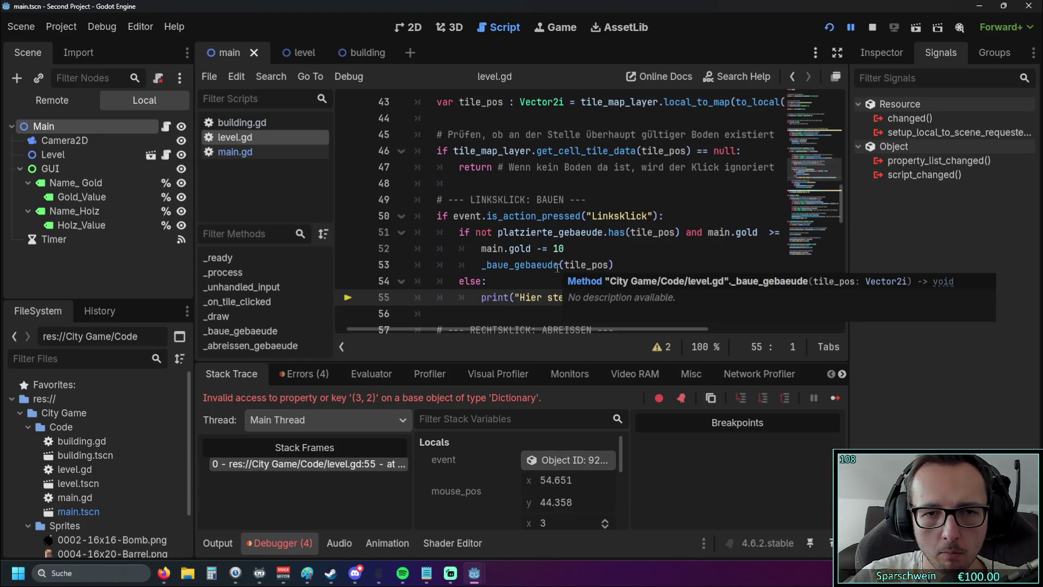
pyautogui.moveTo(513, 330); pyautogui.dragTo(505, 329)
# - Insert an empty line after 'main.gold -= 10' and relaunch the game
pyautogui.click(577, 254)
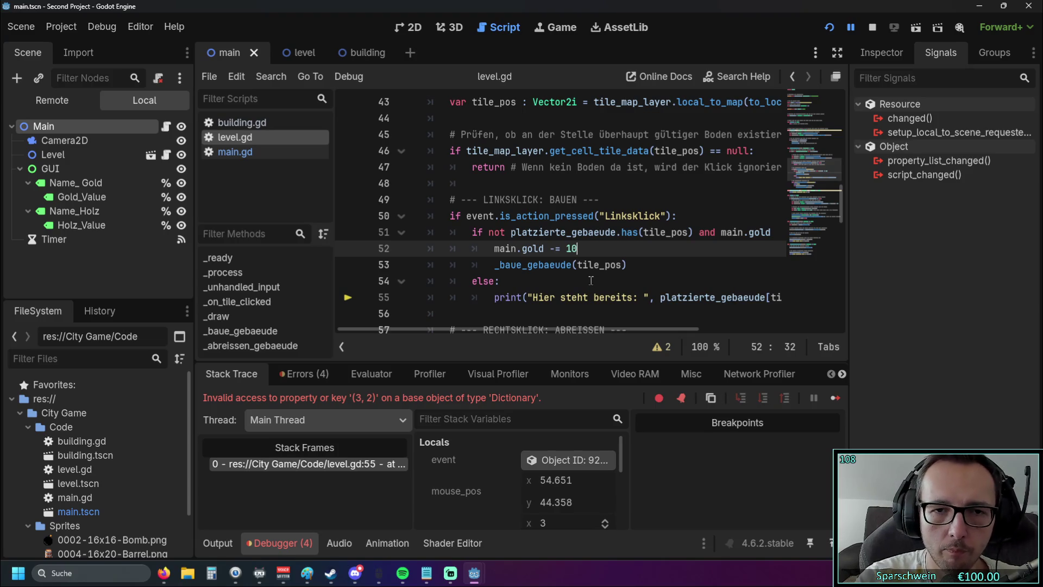
pyautogui.press('Return')
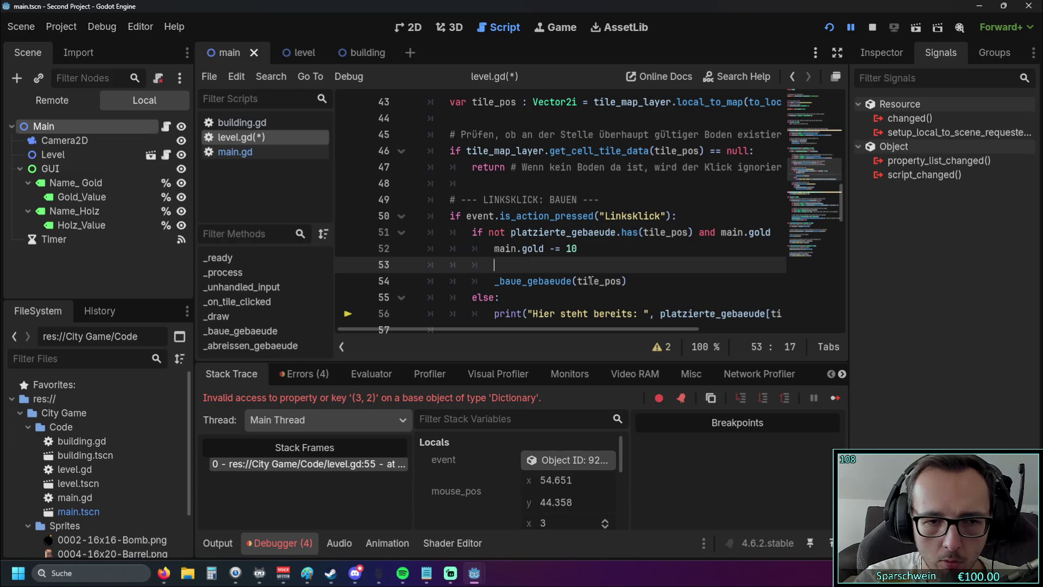
pyautogui.click(833, 32)
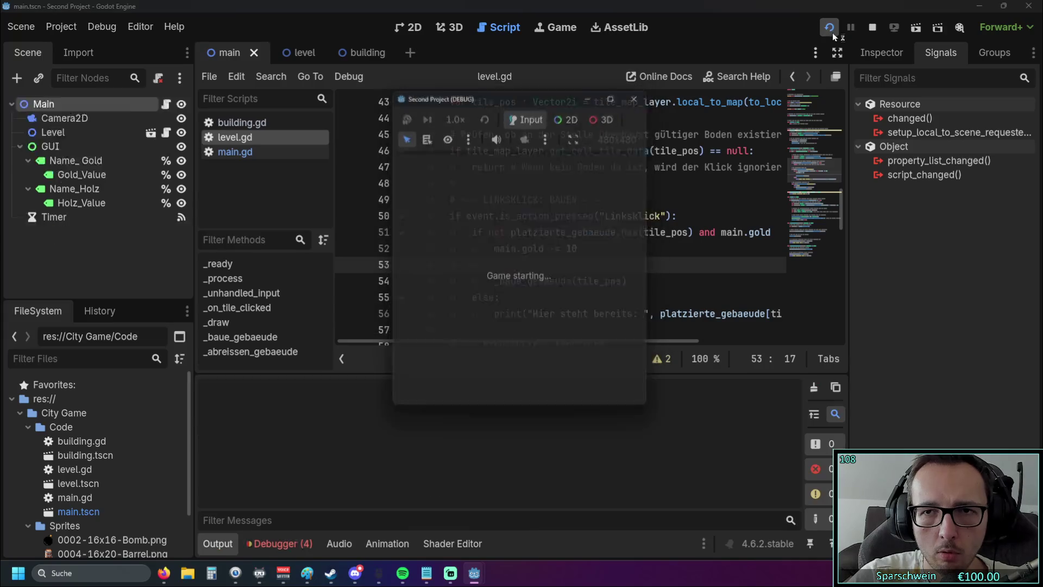
# - Retest building on a grass tile and remove the empty line after the gold deduction
pyautogui.click(509, 261)
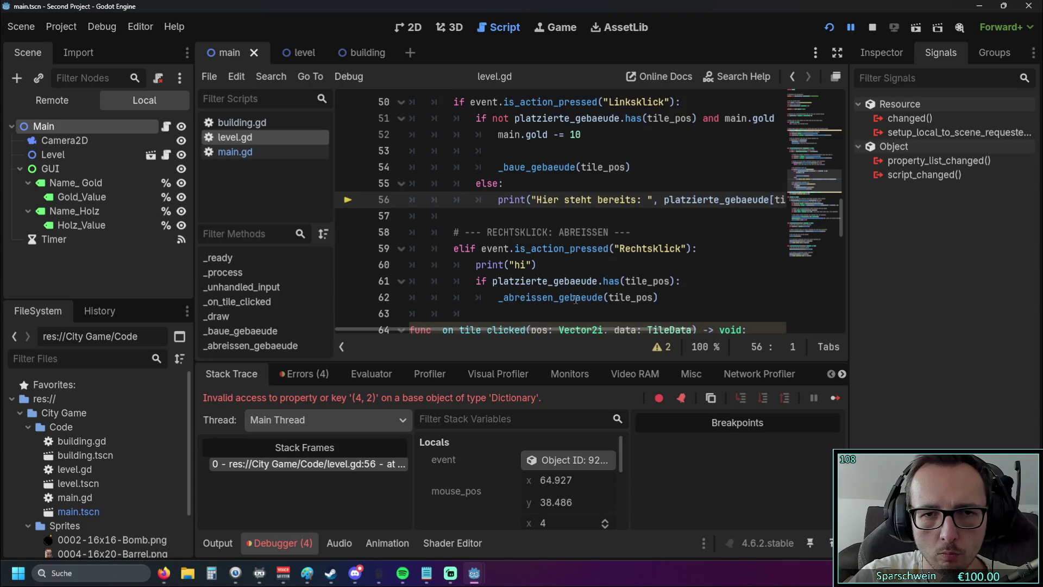
pyautogui.scroll(2, 519, 297)
pyautogui.click(507, 251)
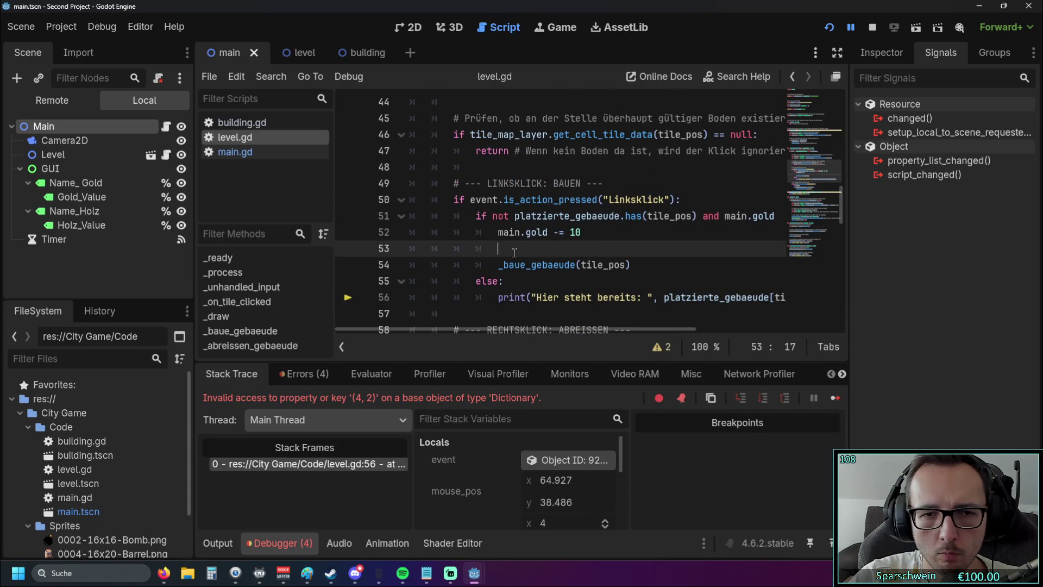
pyautogui.press('BackSpace')
pyautogui.press('BackSpace')
pyautogui.press('BackSpace')
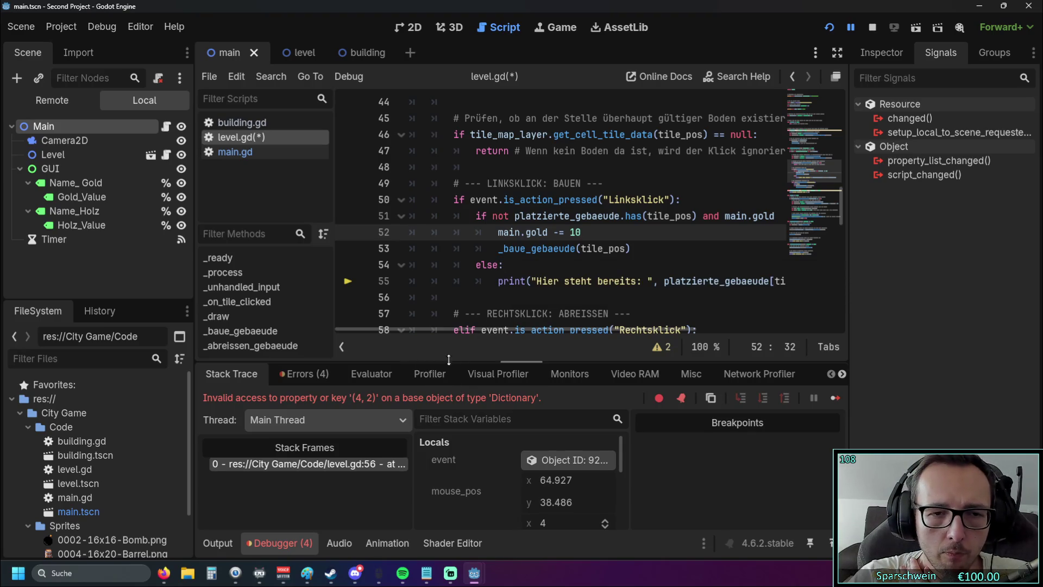
pyautogui.moveTo(463, 330)
pyautogui.mouseDown()
pyautogui.moveTo(523, 329)
pyautogui.moveTo(435, 328)
pyautogui.mouseUp()
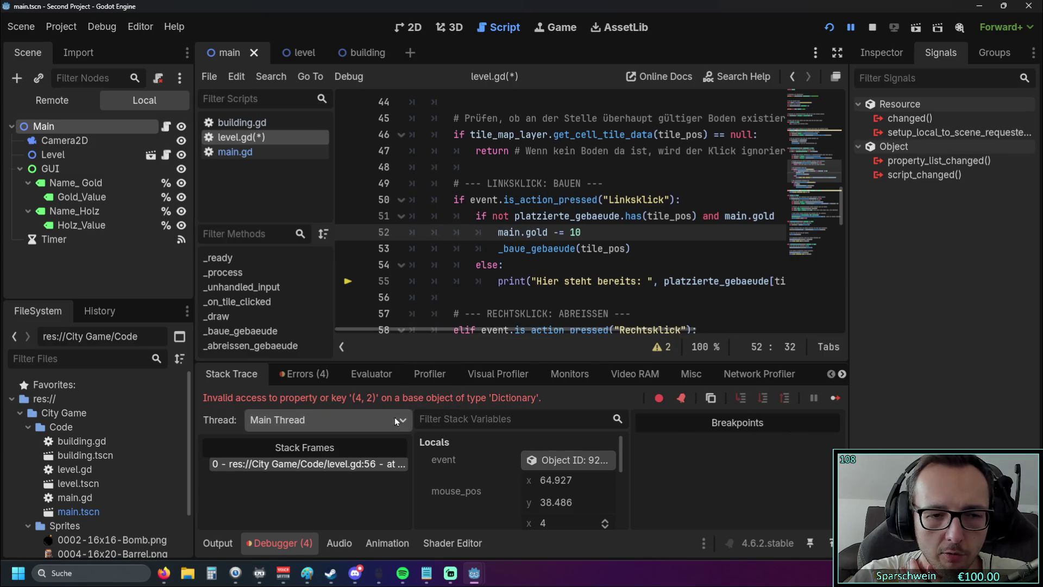
# - Jump to line 56 from the error stack frame and inspect the code
pyautogui.click(361, 465)
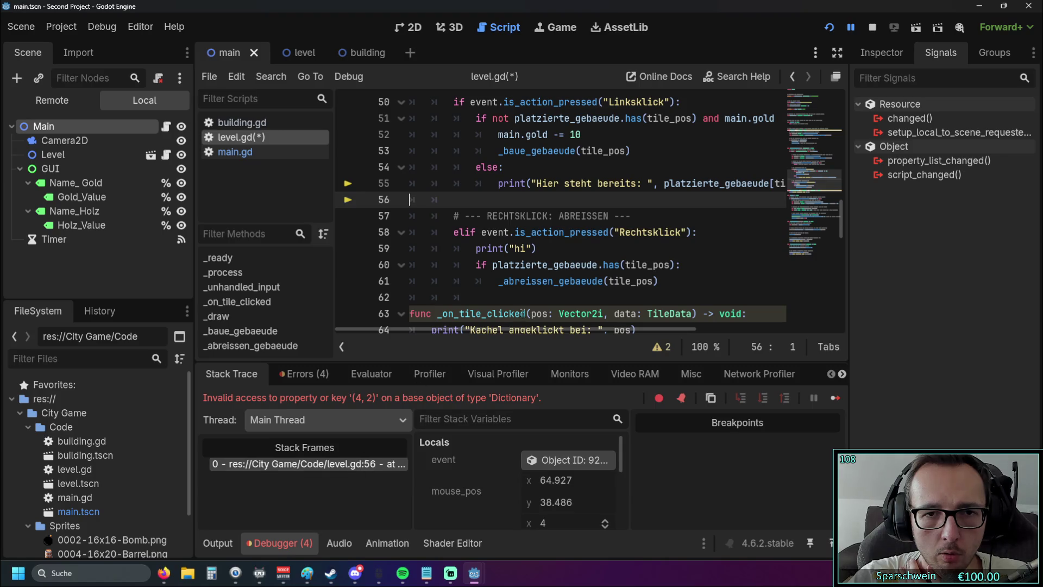
pyautogui.scroll(1, 512, 316)
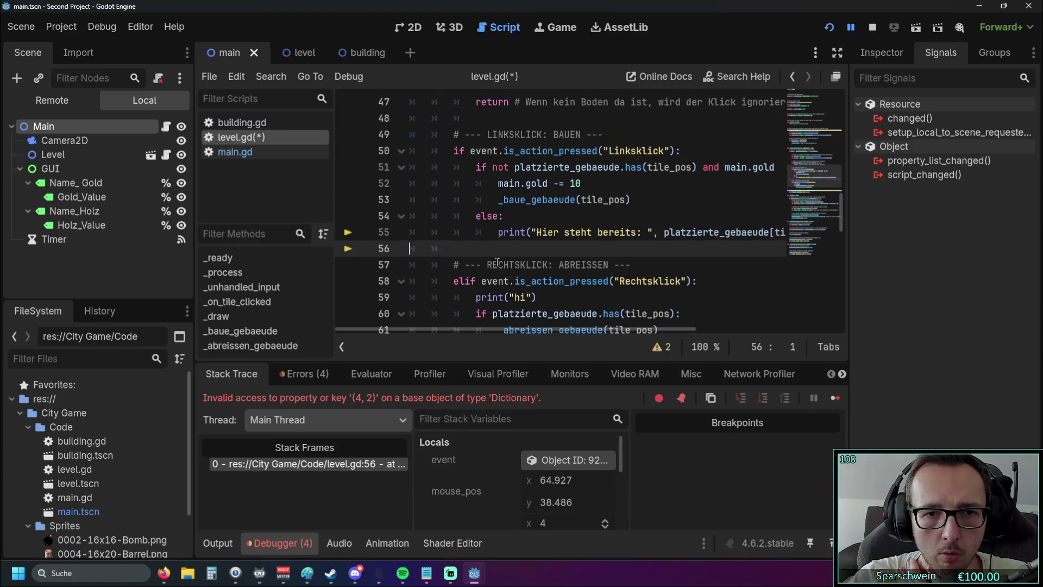
pyautogui.scroll(1, 495, 262)
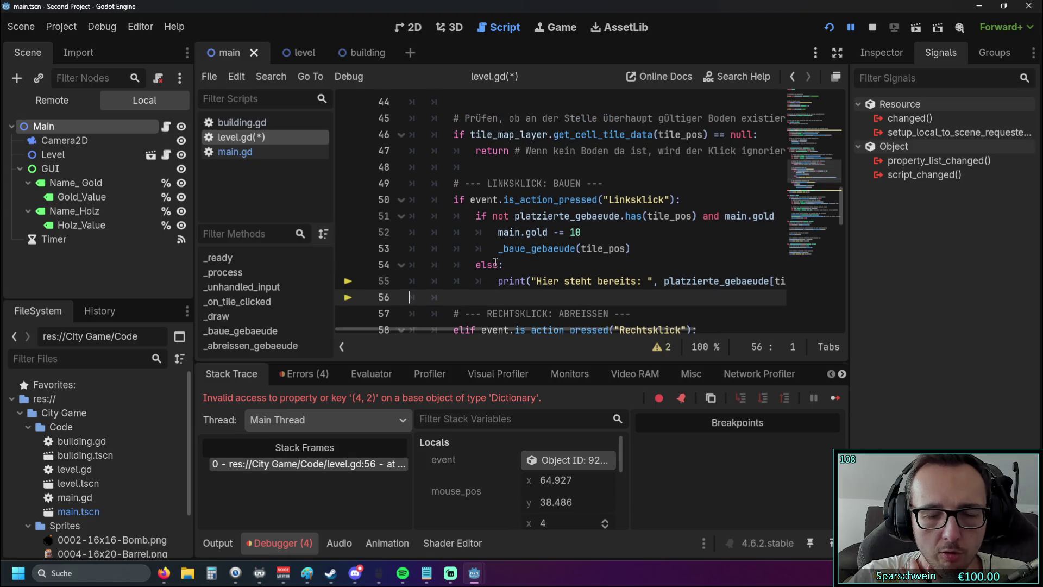
pyautogui.scroll(-1, 495, 262)
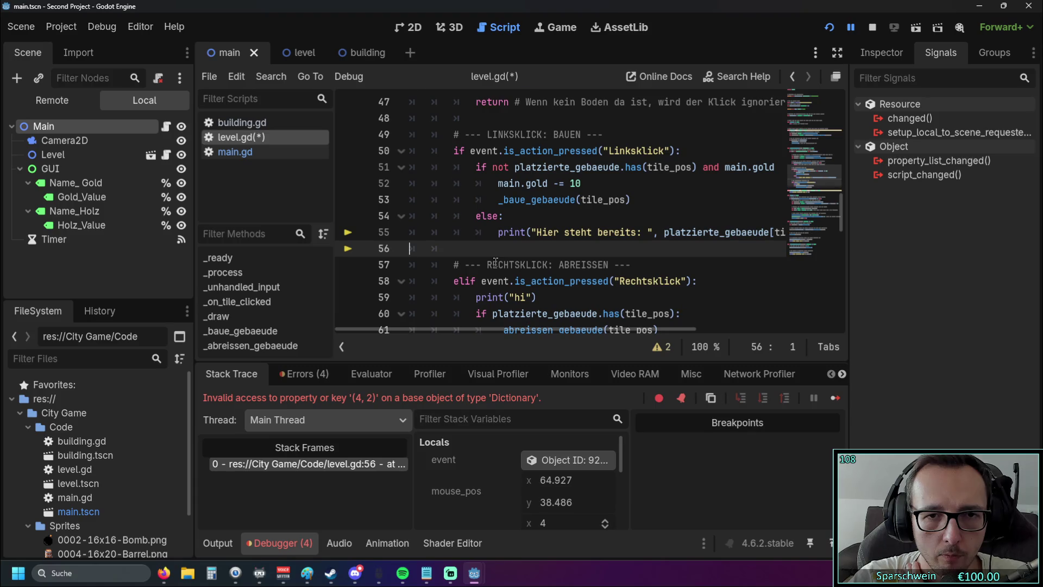
pyautogui.scroll(1, 495, 263)
pyautogui.hscroll(2, 434, 326)
pyautogui.hscroll(-2, 432, 325)
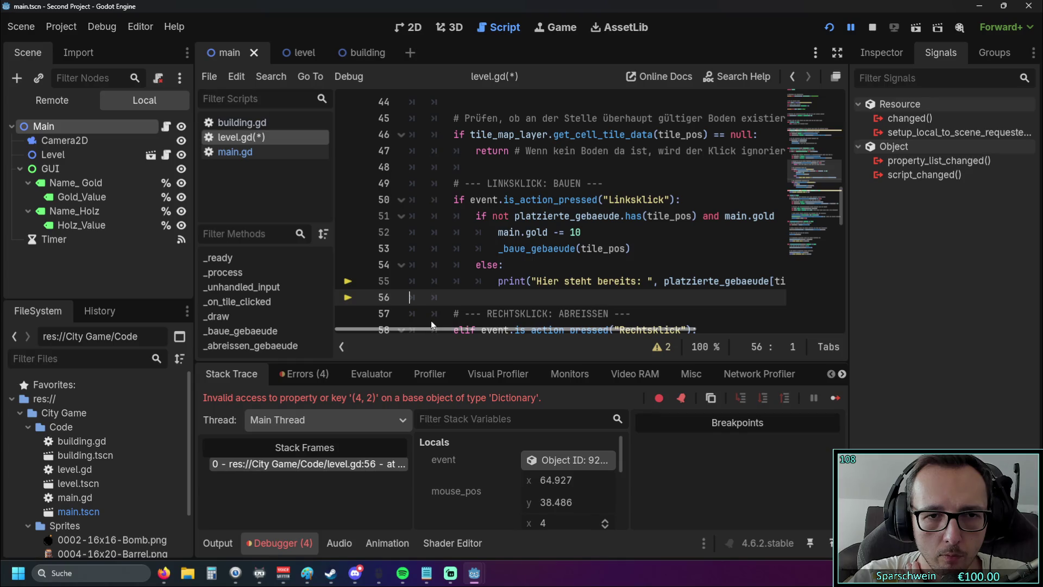
pyautogui.hscroll(2, 494, 322)
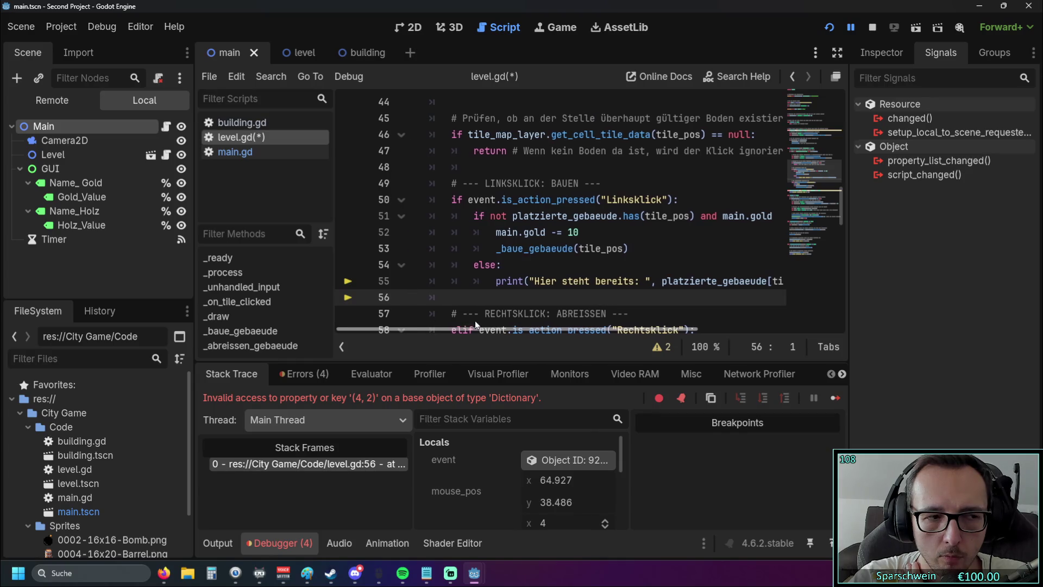
pyautogui.moveTo(494, 325); pyautogui.dragTo(519, 326)
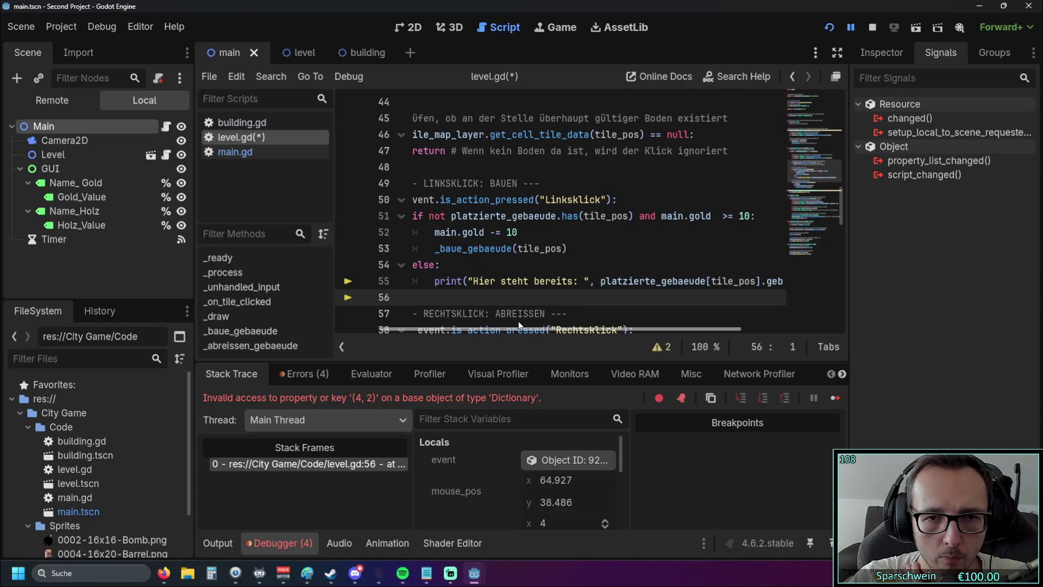
pyautogui.moveTo(503, 328)
pyautogui.mouseDown()
pyautogui.moveTo(520, 328)
pyautogui.moveTo(489, 328)
pyautogui.mouseUp()
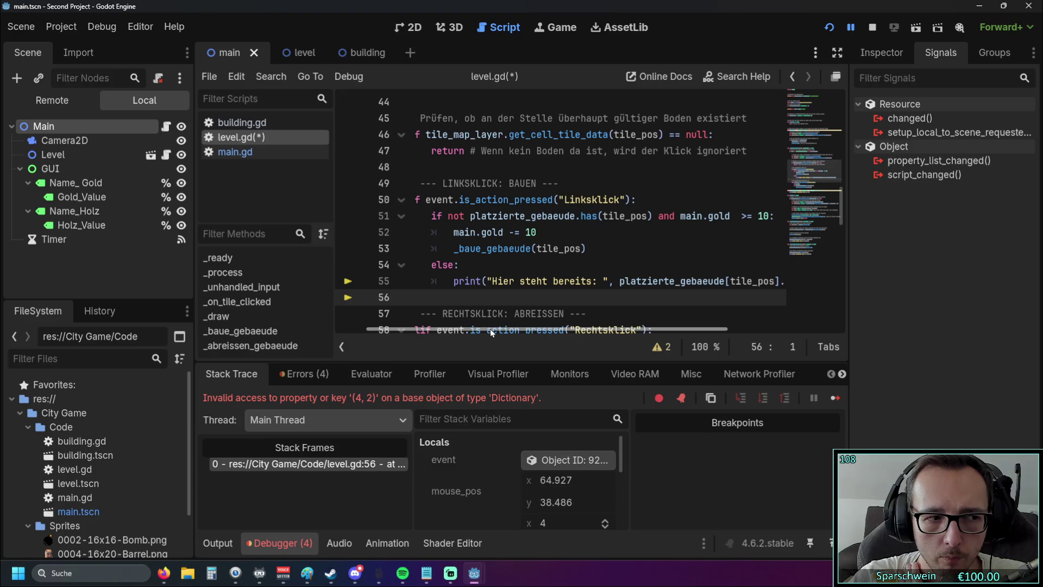
# - Start a new line under the Linksklick check typing 'if main.gold'
pyautogui.click(637, 201)
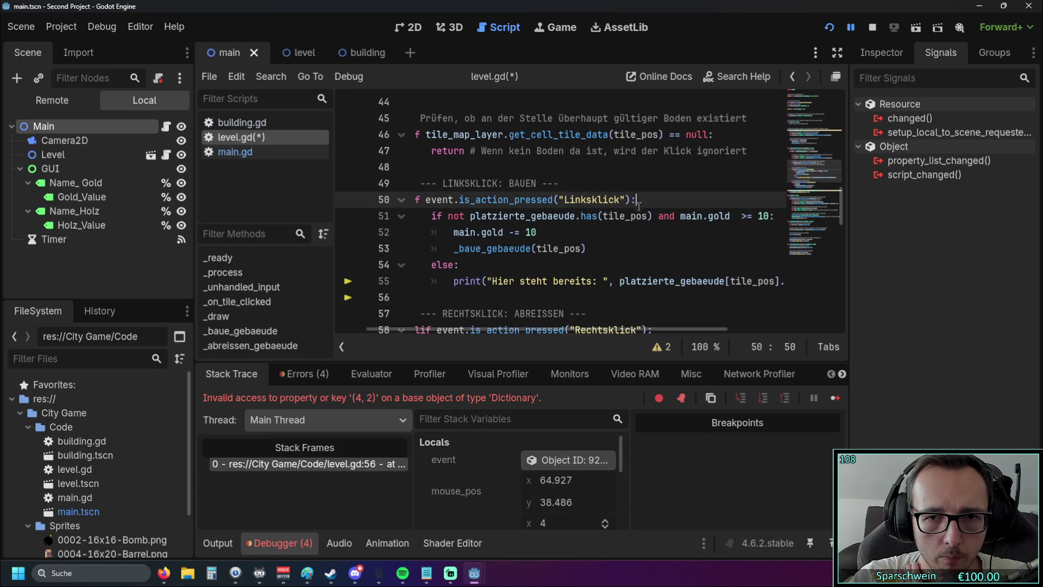
pyautogui.press('Return')
pyautogui.write('if ')
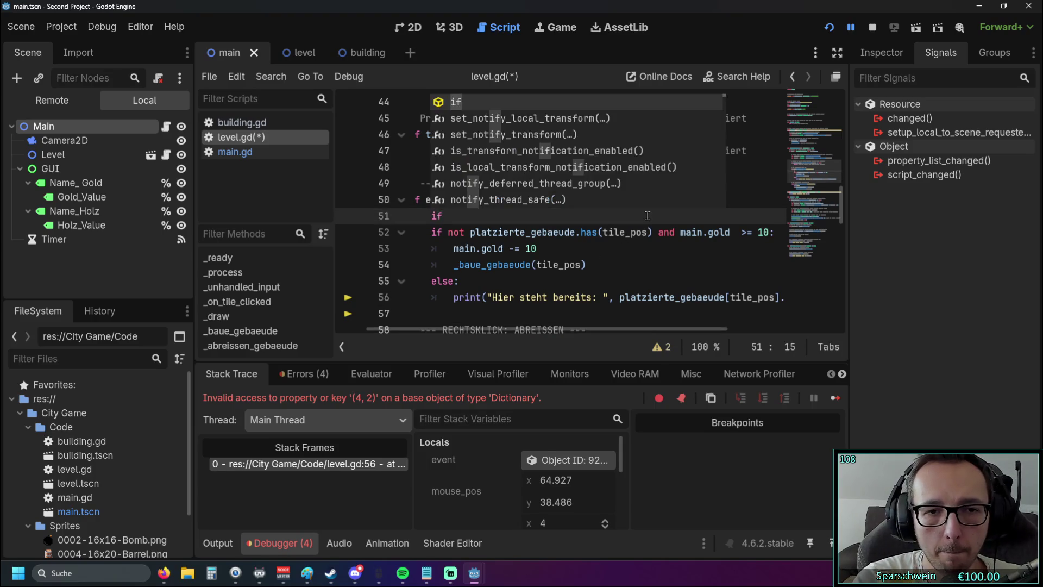
pyautogui.write('main.gold')
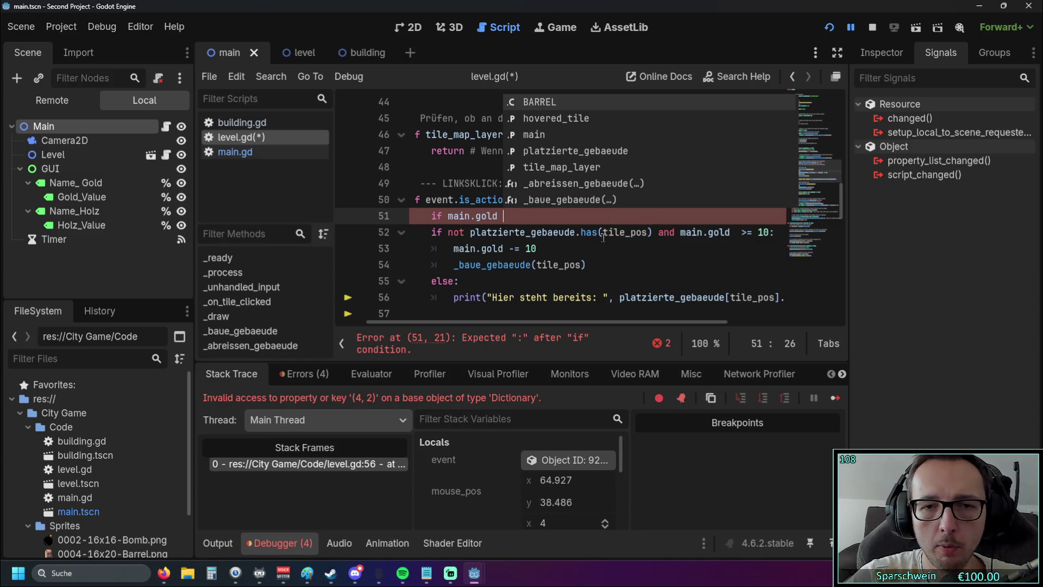
# - Dismiss autocomplete and select the 'and main.gold >= 10' part of the build check
pyautogui.press('Escape')
pyautogui.moveTo(665, 231); pyautogui.dragTo(749, 232)
pyautogui.moveTo(515, 321); pyautogui.dragTo(584, 320)
pyautogui.moveTo(706, 232); pyautogui.dragTo(588, 235)
pyautogui.click(590, 267)
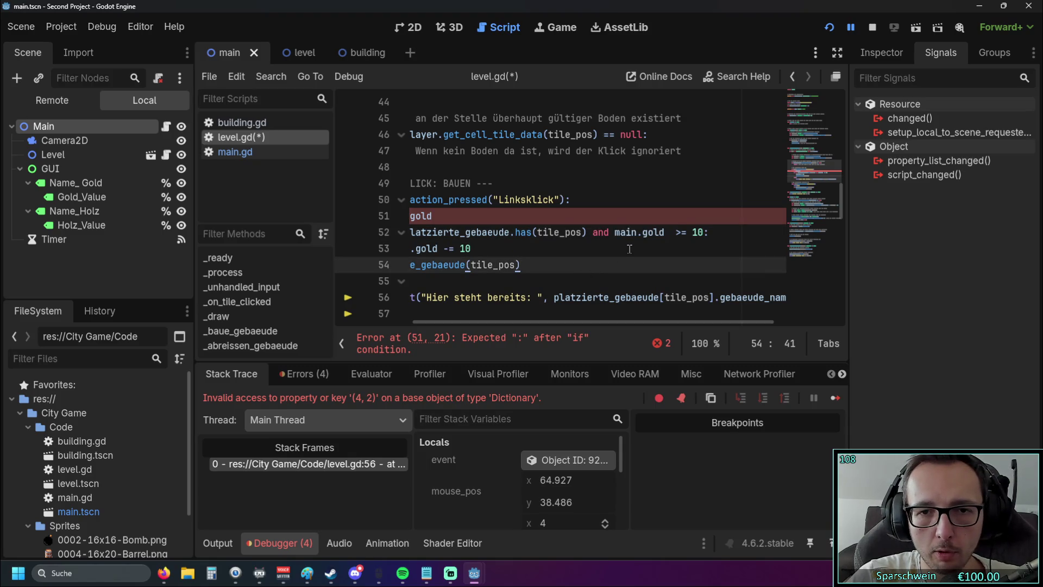
pyautogui.moveTo(541, 324)
pyautogui.mouseDown()
pyautogui.moveTo(458, 320)
pyautogui.moveTo(509, 313)
pyautogui.mouseUp()
# - Try deleting the unfinished 'if main.gold' line and moving main.gold text, causing stray edits
pyautogui.press('Up')
pyautogui.press('Up')
pyautogui.press('Up')
pyautogui.hotkey('ctrl', 'shift', 'k')
pyautogui.press('Down')
pyautogui.press('BackSpace')
pyautogui.press('BackSpace')
pyautogui.press('BackSpace')
pyautogui.hotkey('shift', 'Home')
pyautogui.hotkey('ctrl', 'x')
pyautogui.hotkey('ctrl', 'shift', 'k')
pyautogui.hotkey('ctrl', 'v')
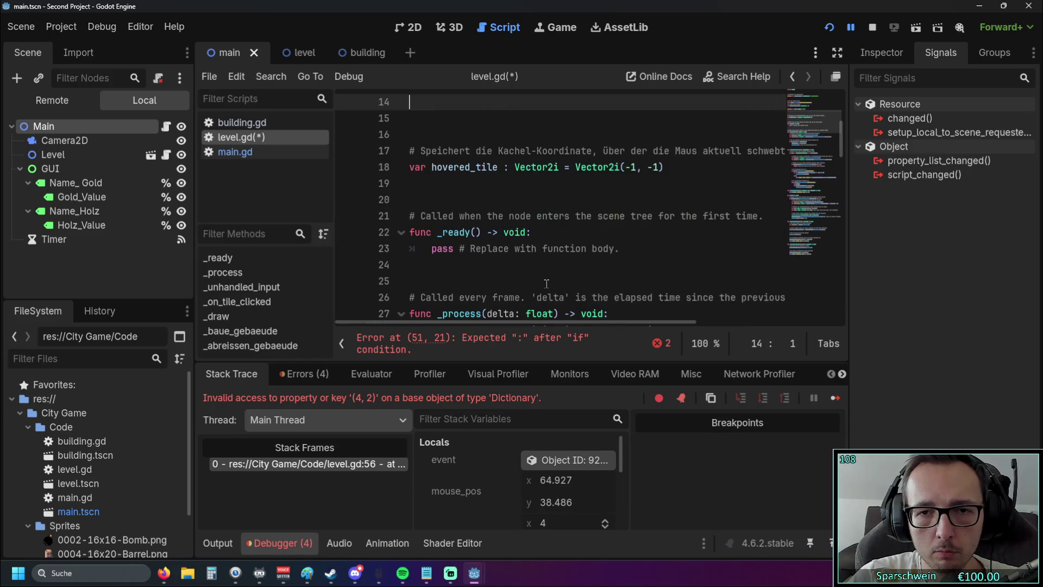
pyautogui.hotkey('shift', 'Home')
pyautogui.write('m')
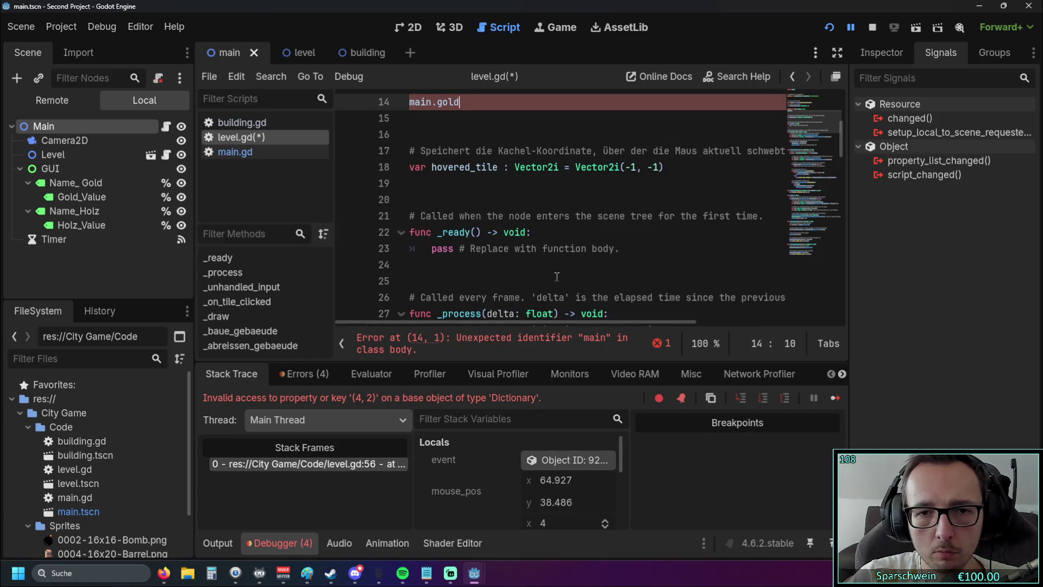
pyautogui.write('us')
pyautogui.hotkey('ctrl', 'BackSpace')
pyautogui.write('Object')
# - Undo the stray edits so line 51 reads 'if main.gold' above the build check
pyautogui.hotkey('ctrl', 'z')
pyautogui.hotkey('ctrl', 'z')
pyautogui.hotkey('ctrl', 'z')
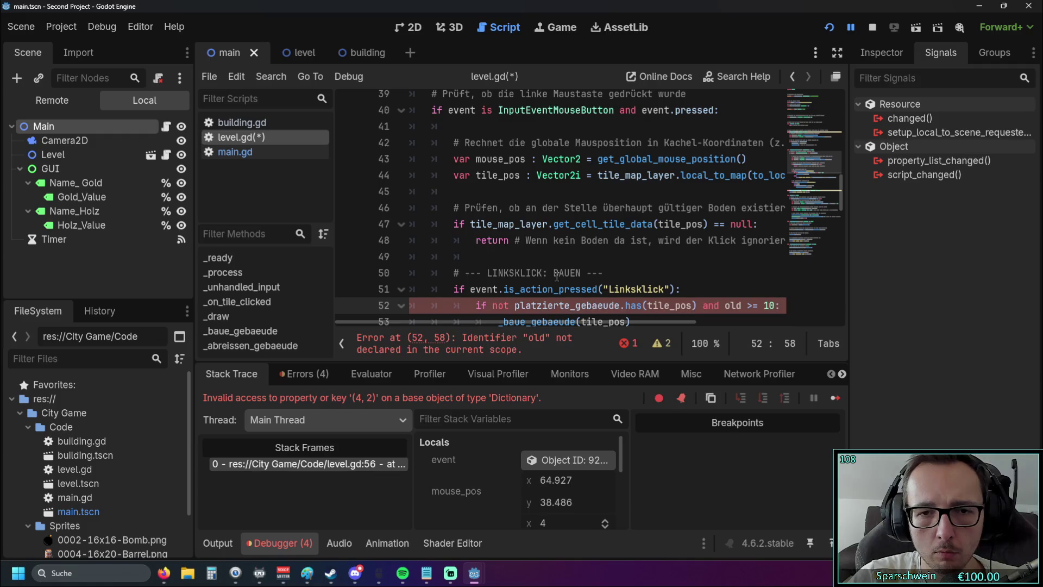
pyautogui.hotkey('ctrl', 'z')
pyautogui.hotkey('ctrl', 'z')
pyautogui.hotkey('ctrl', 'z')
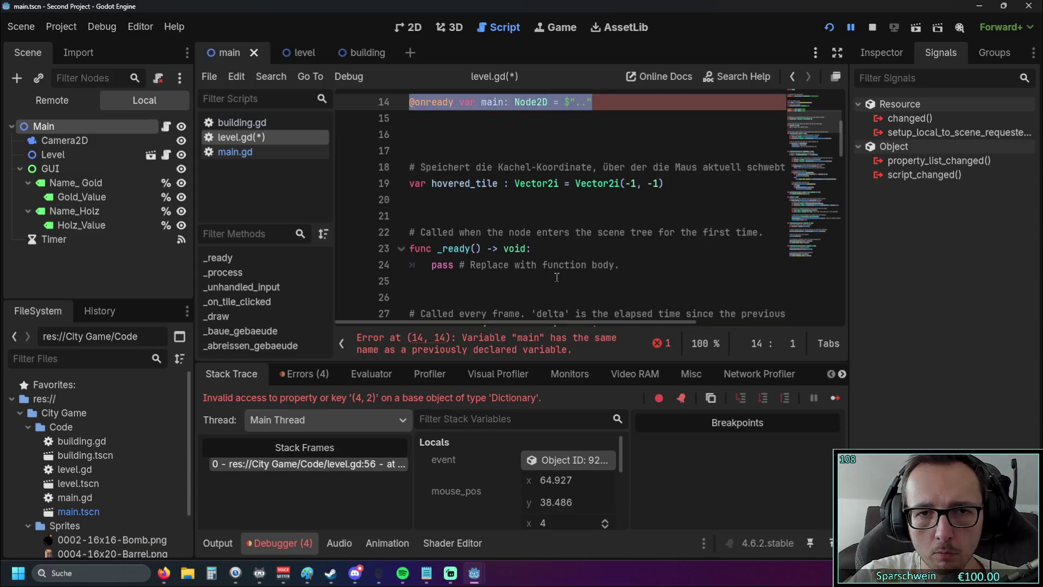
pyautogui.hotkey('ctrl', 'z')
pyautogui.hotkey('ctrl', 'z')
pyautogui.hotkey('ctrl', 'z')
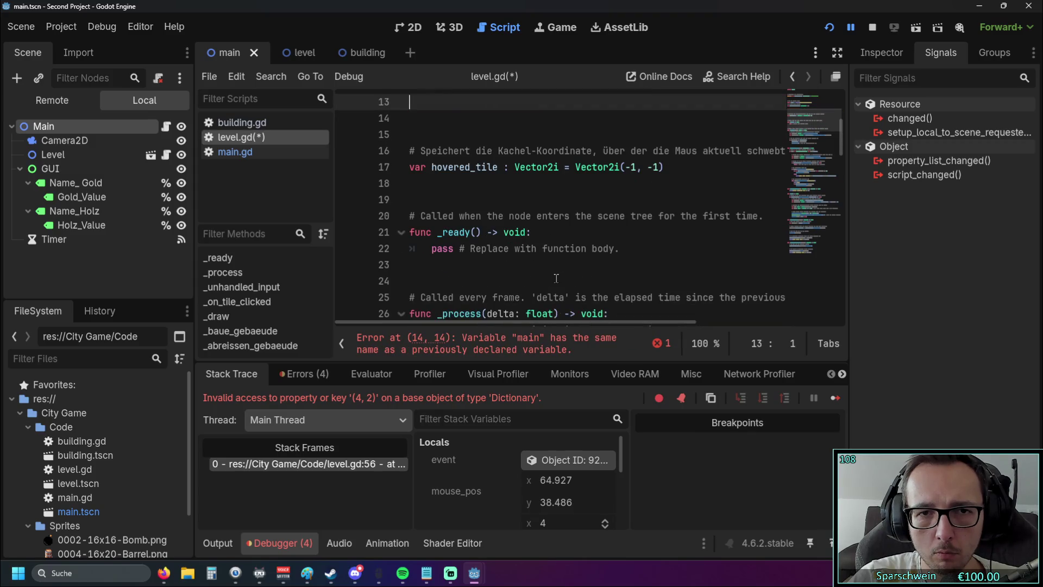
pyautogui.hotkey('ctrl', 'z')
pyautogui.hotkey('ctrl', 'z')
pyautogui.hotkey('ctrl', 'z')
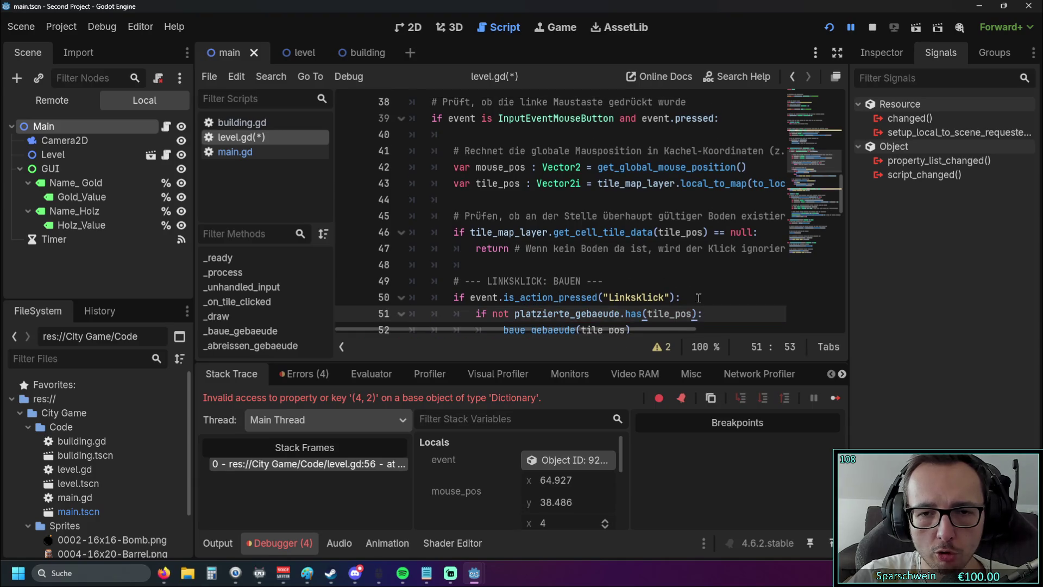
pyautogui.hotkey('ctrl', 'z')
pyautogui.hotkey('ctrl', 'z')
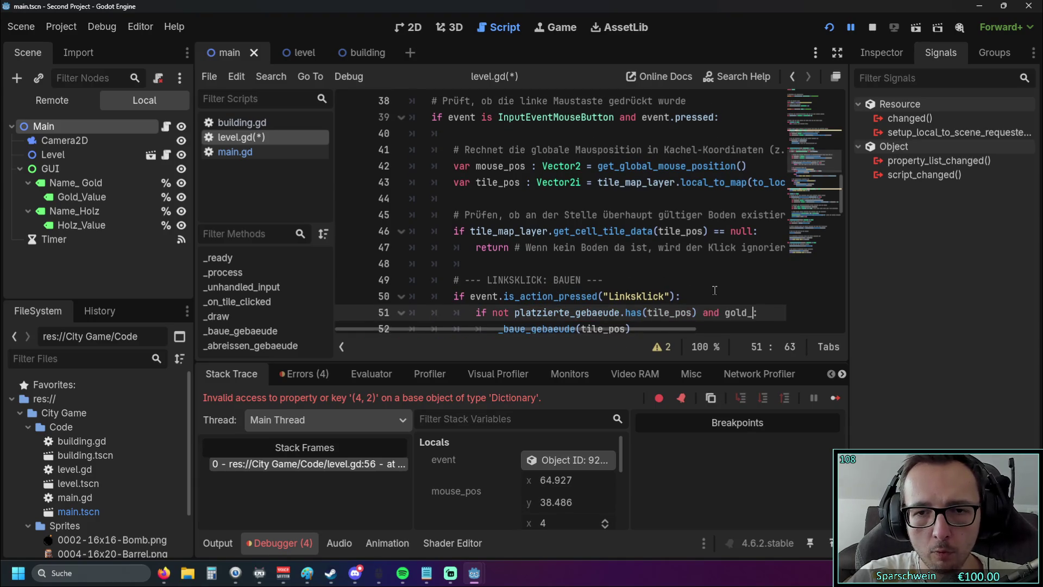
pyautogui.hotkey('ctrl', 'z')
pyautogui.hotkey('ctrl', 'z')
pyautogui.hotkey('ctrl', 'z')
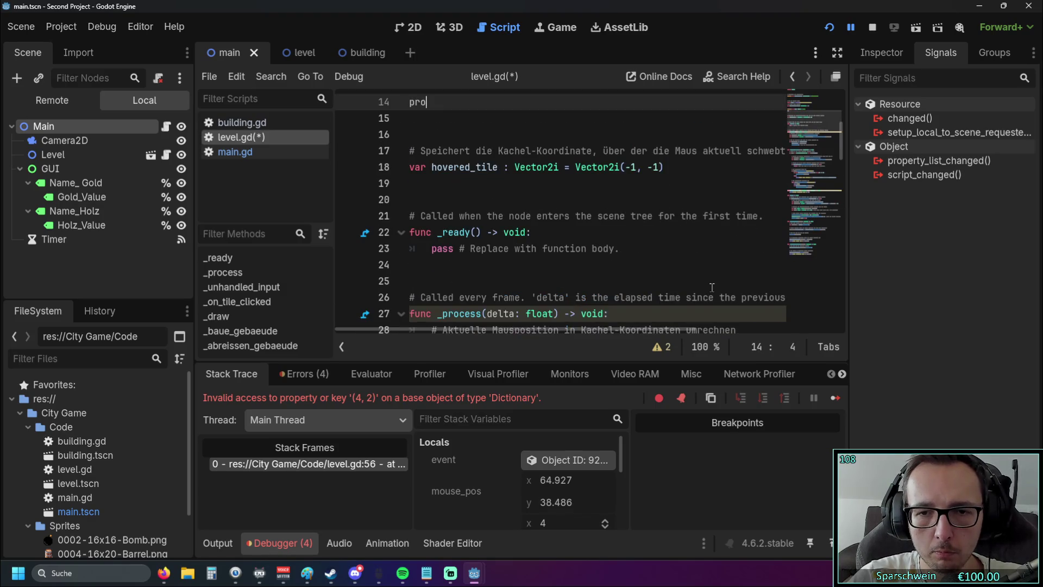
pyautogui.write('moi')
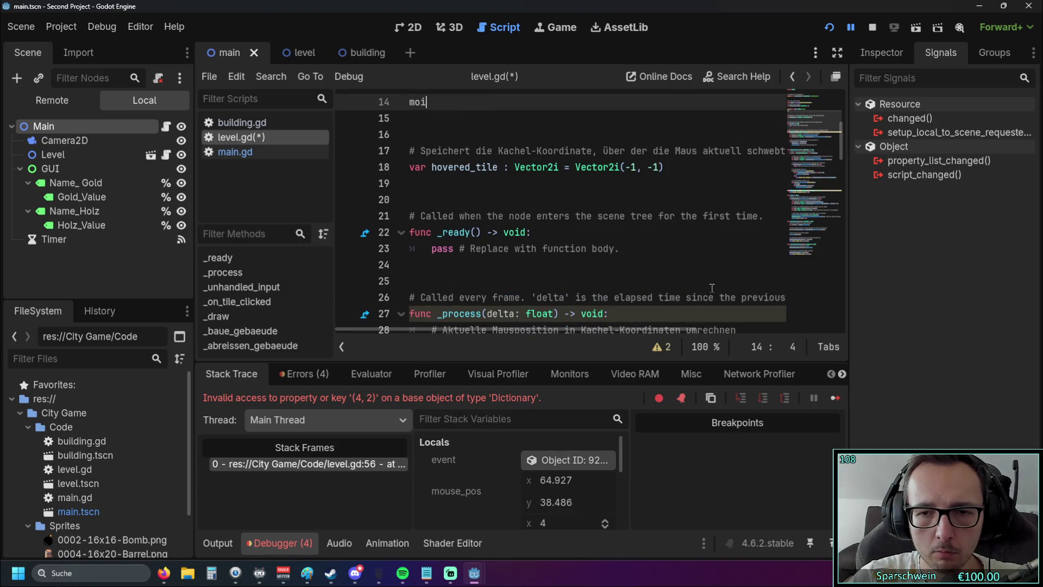
pyautogui.hotkey('ctrl', 'y')
pyautogui.hotkey('ctrl', 'y')
pyautogui.hotkey('ctrl', 'y')
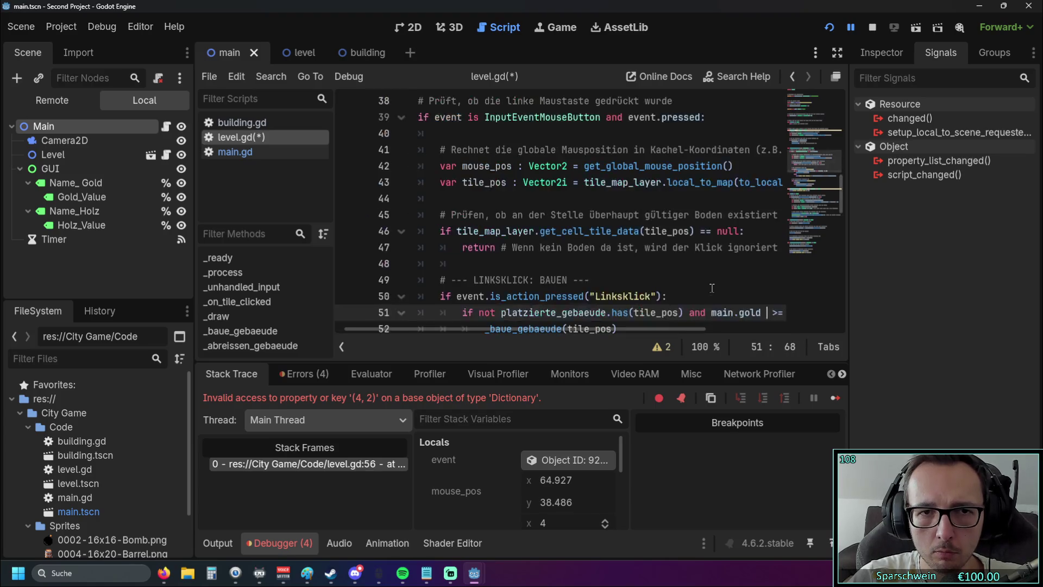
pyautogui.hotkey('ctrl', 'y')
pyautogui.hotkey('ctrl', 'y')
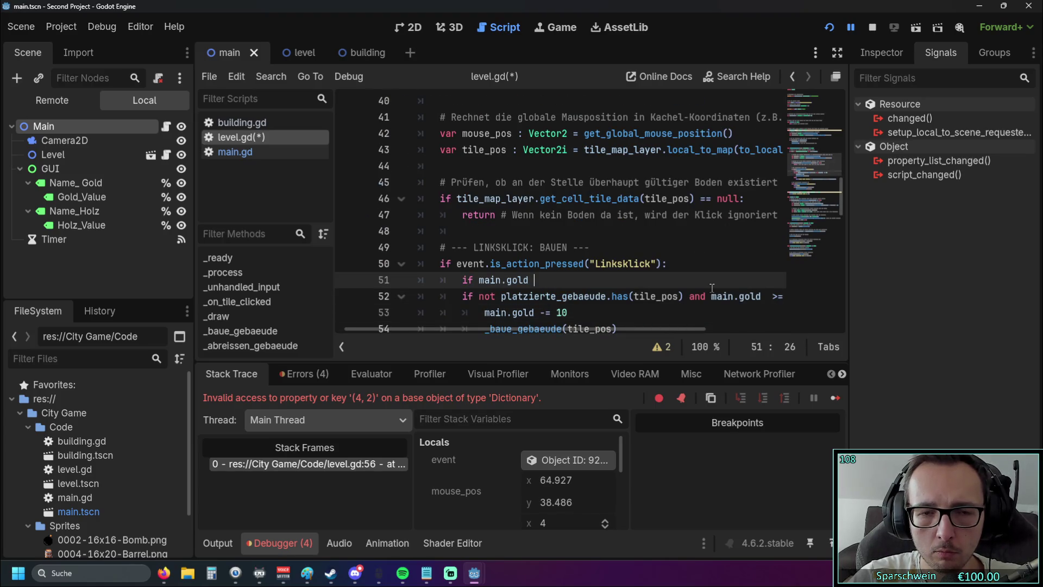
# - Complete line 51 as 'if main.gold <= 10:' and open an indented body line
pyautogui.moveTo(530, 322); pyautogui.dragTo(560, 324)
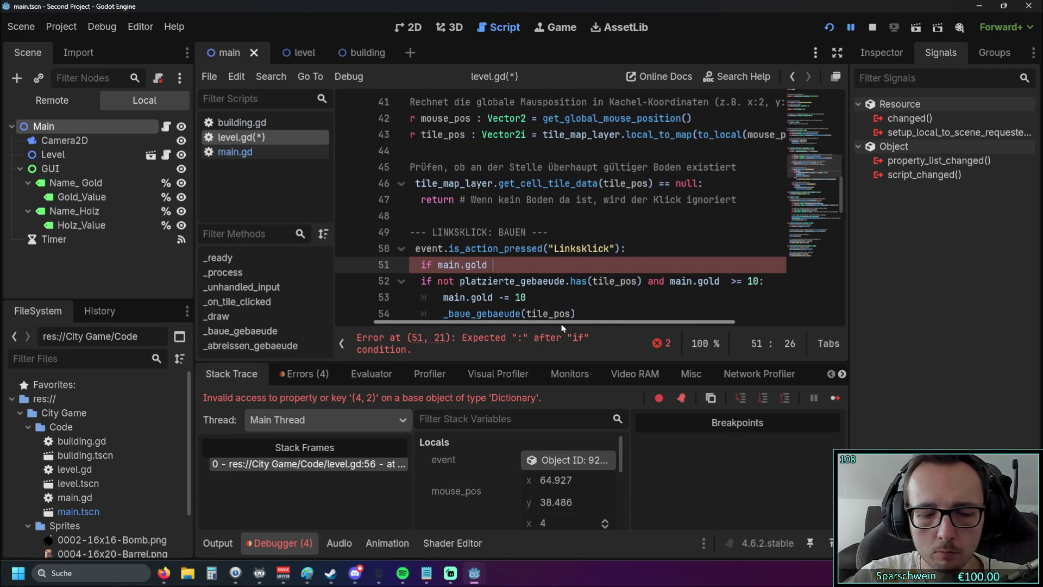
pyautogui.write('<= 10')
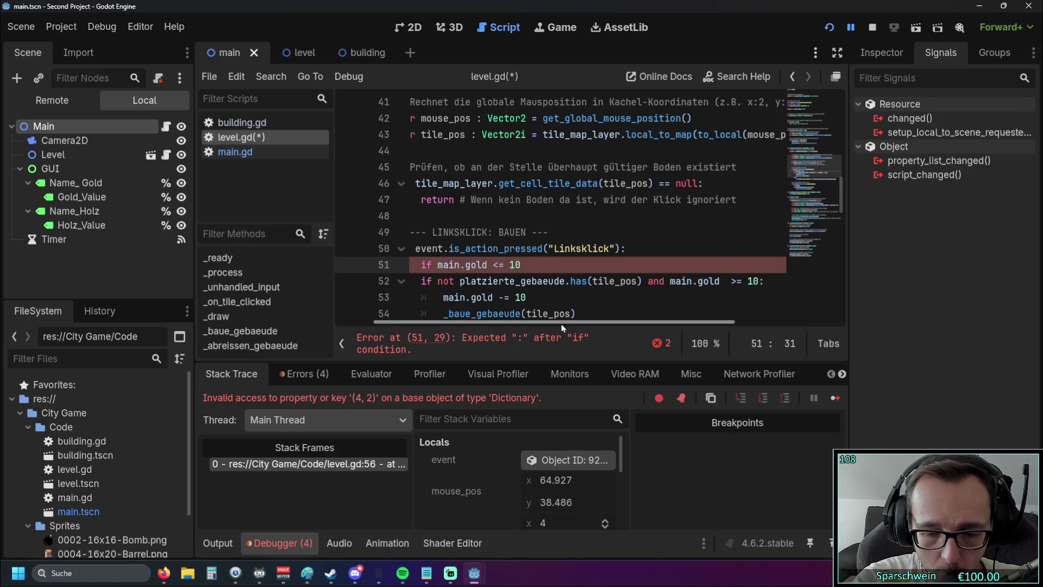
pyautogui.write(':')
pyautogui.press('Return')
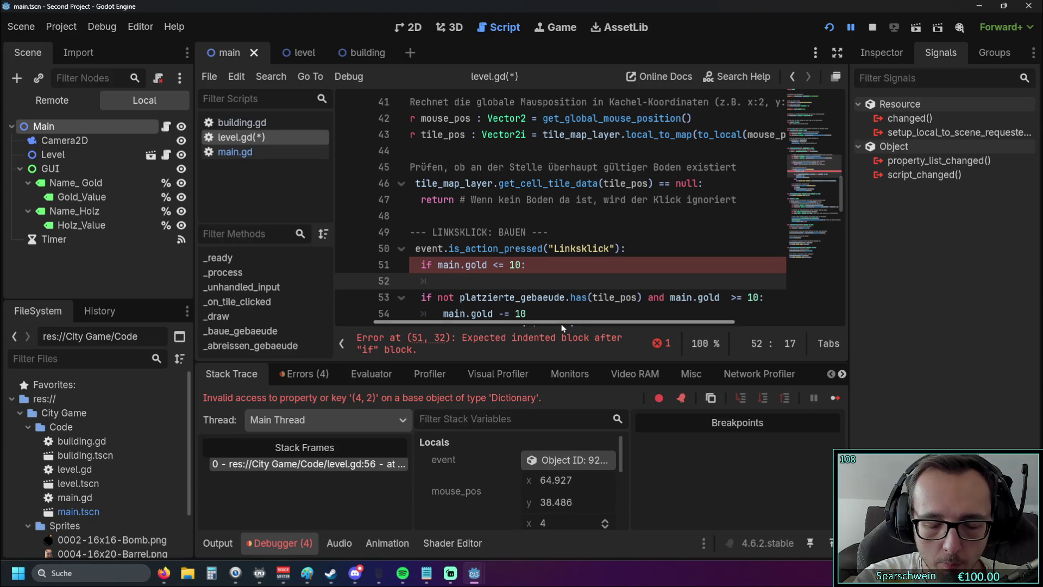
# - Try a 'raise' statement in the body, remove it, and begin 'print("nicht'
pyautogui.write('re')
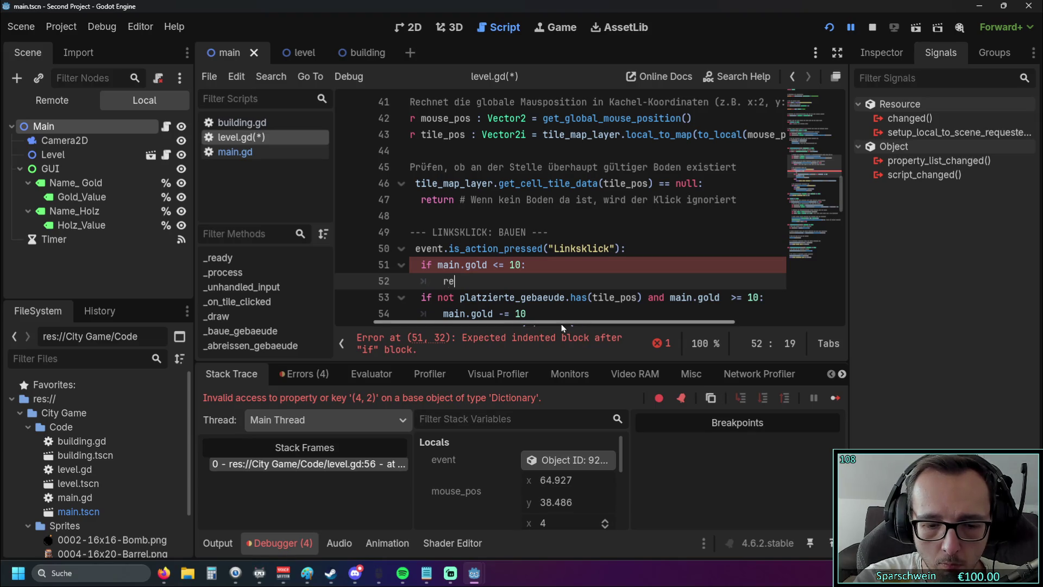
pyautogui.press('BackSpace')
pyautogui.write('aise')
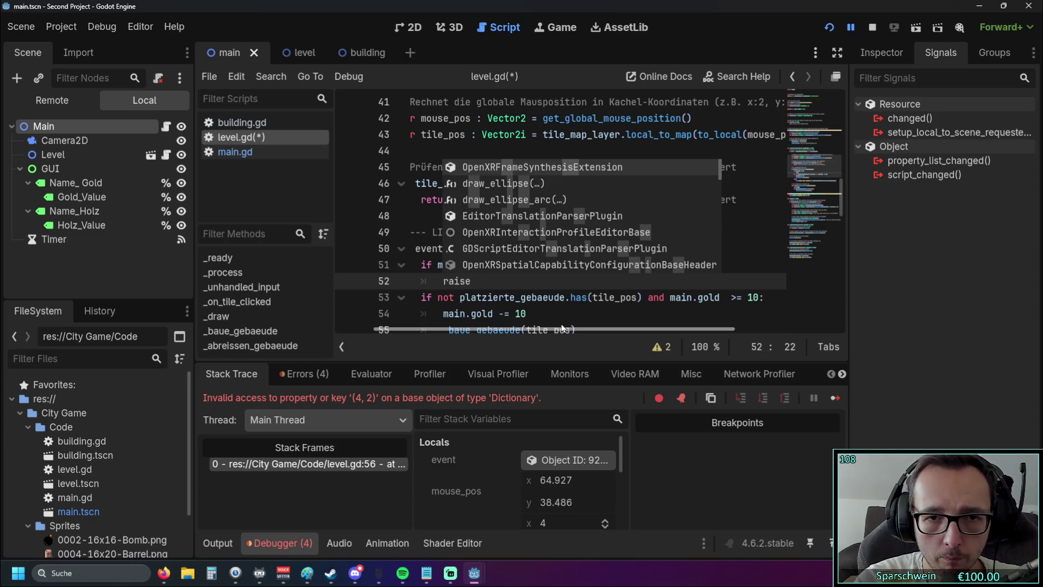
pyautogui.press('BackSpace')
pyautogui.press('BackSpace')
pyautogui.press('BackSpace')
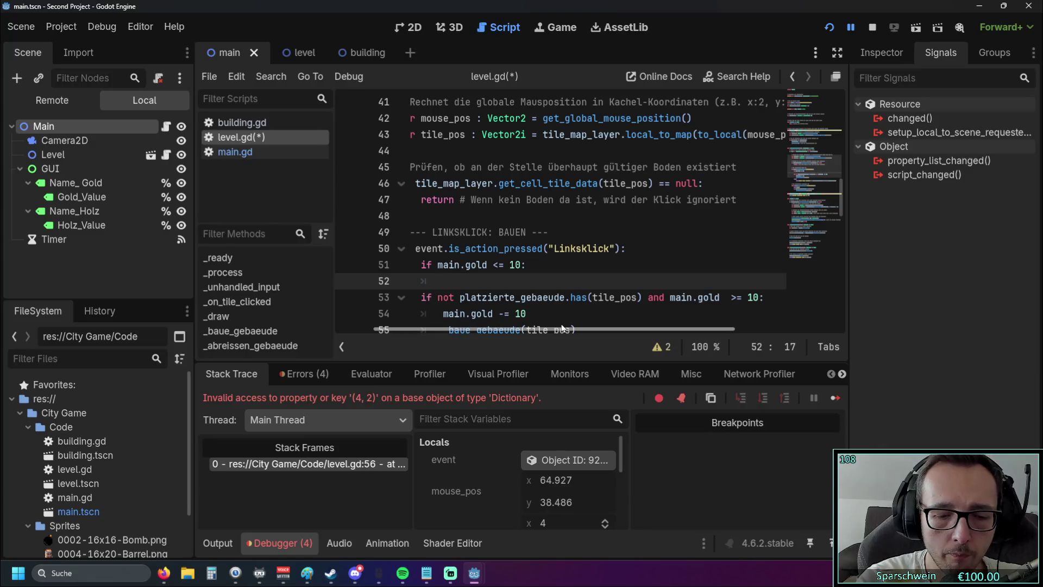
pyautogui.write('R')
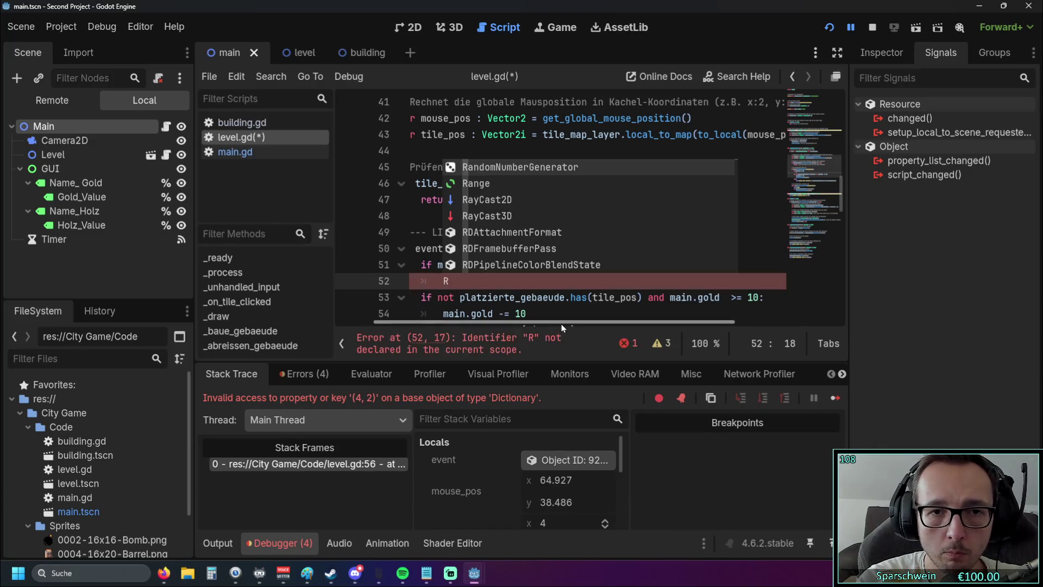
pyautogui.write('aise')
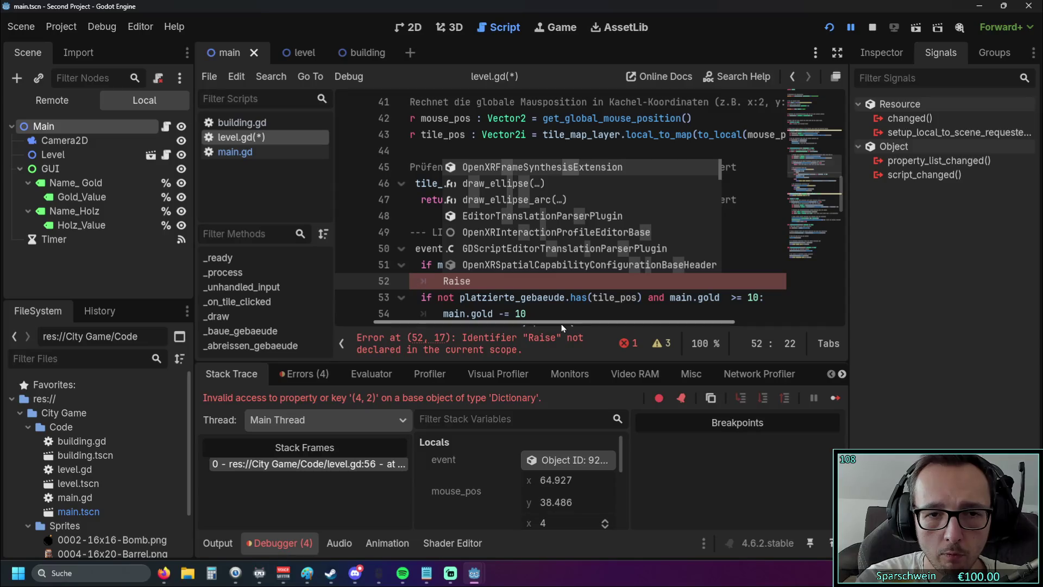
pyautogui.press('BackSpace')
pyautogui.press('BackSpace')
pyautogui.press('BackSpace')
pyautogui.press('BackSpace')
pyautogui.press('BackSpace')
pyautogui.write('r')
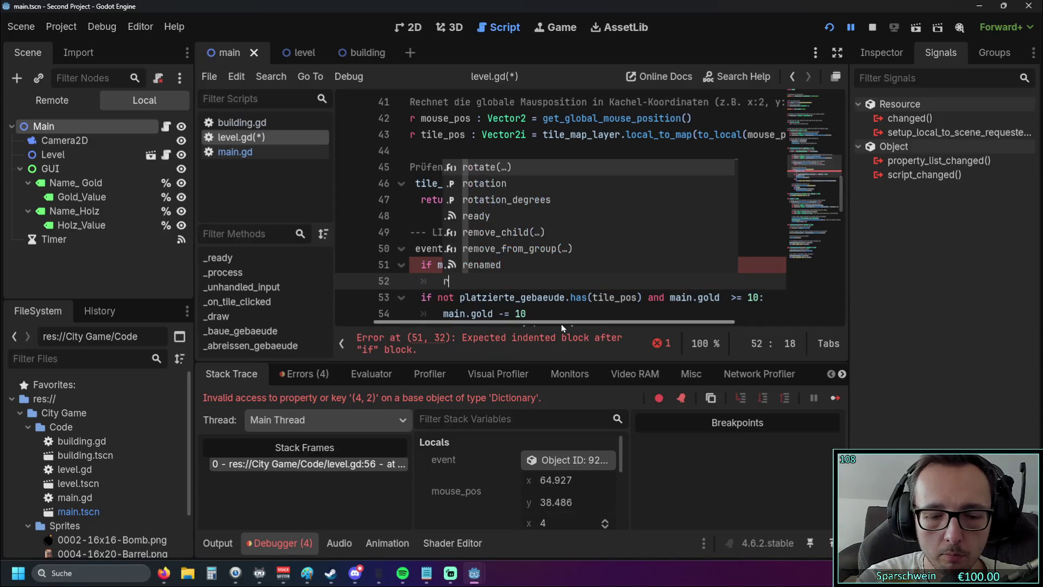
pyautogui.write('aise')
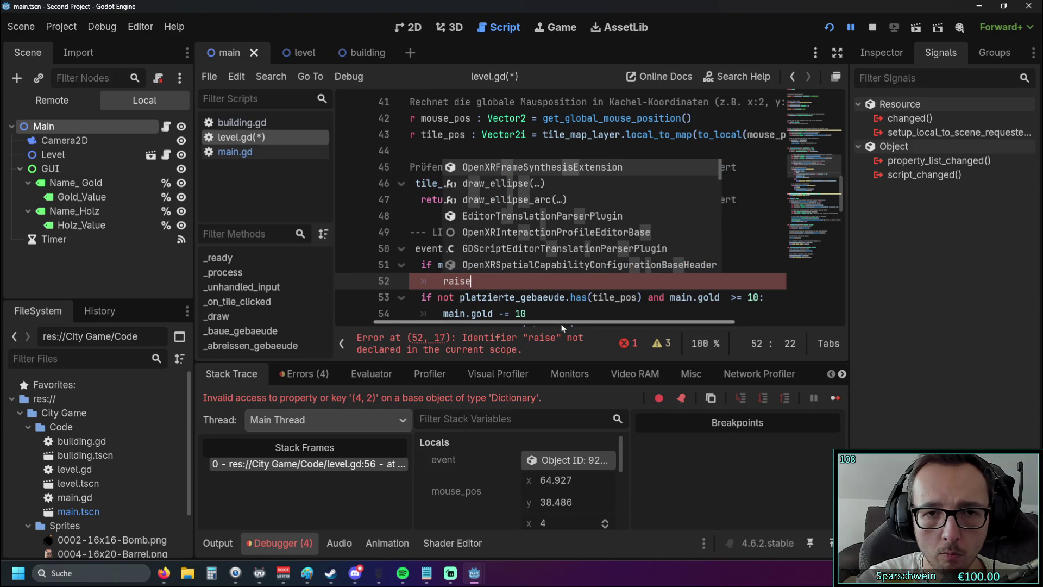
pyautogui.press('BackSpace')
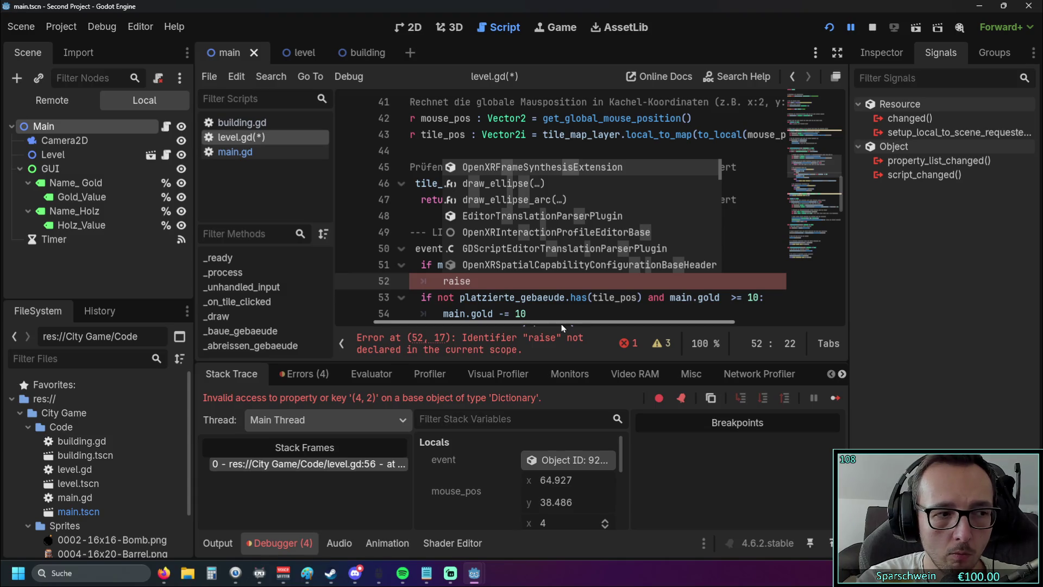
pyautogui.press('BackSpace')
pyautogui.press('BackSpace')
pyautogui.press('BackSpace')
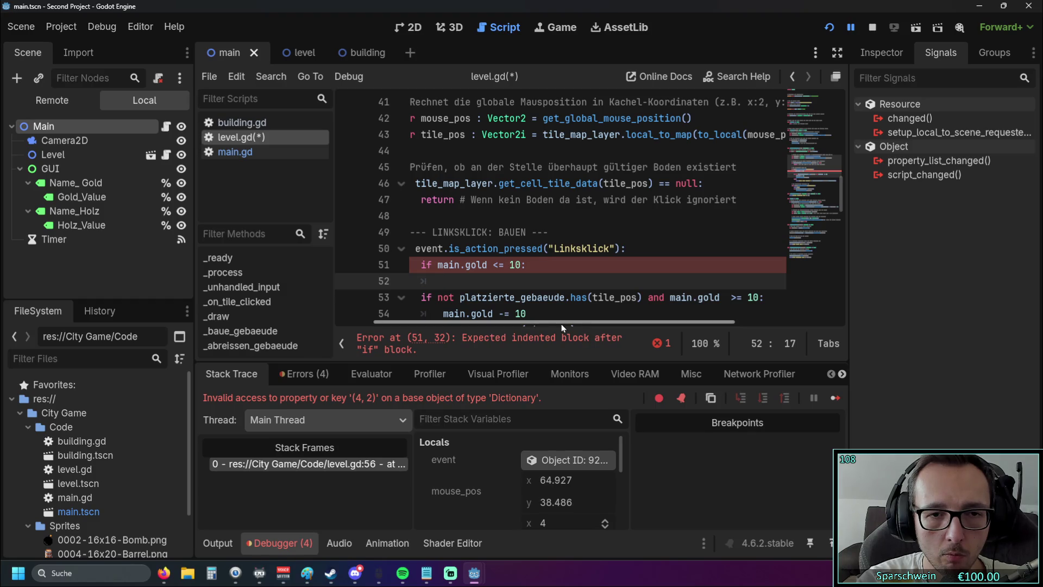
pyautogui.write('print')
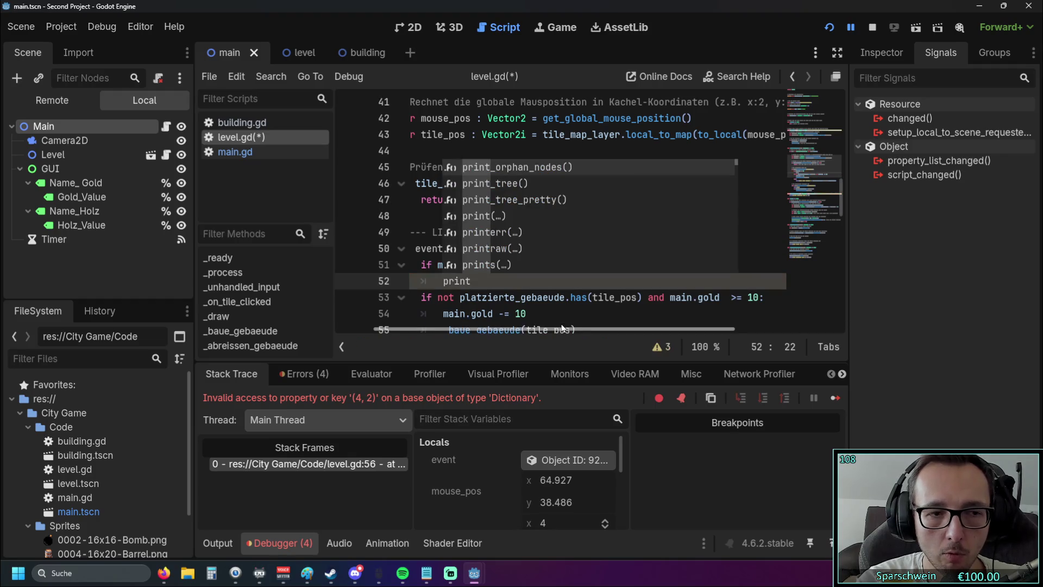
pyautogui.write('(')
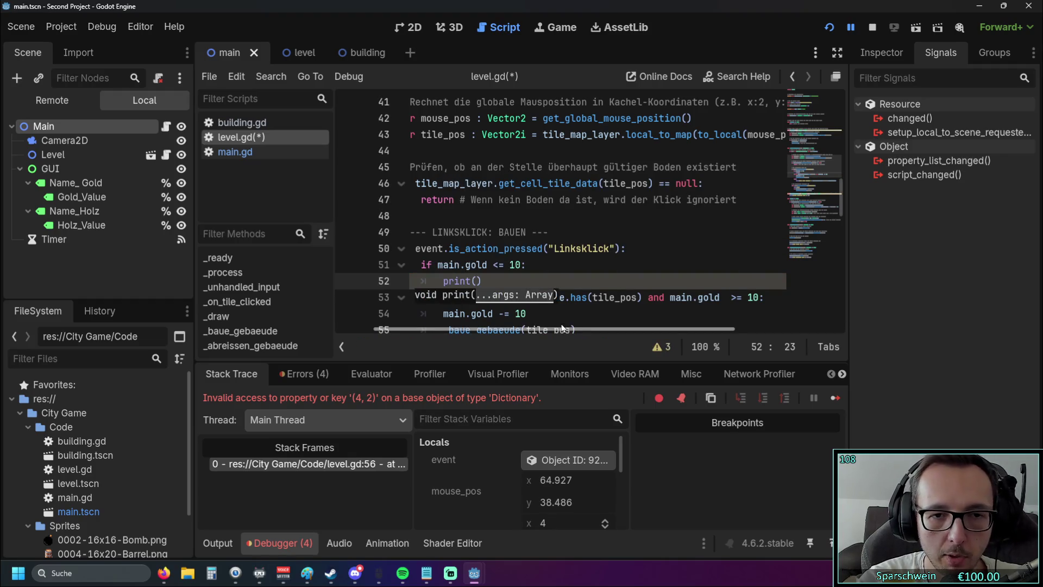
pyautogui.write('"nicht')
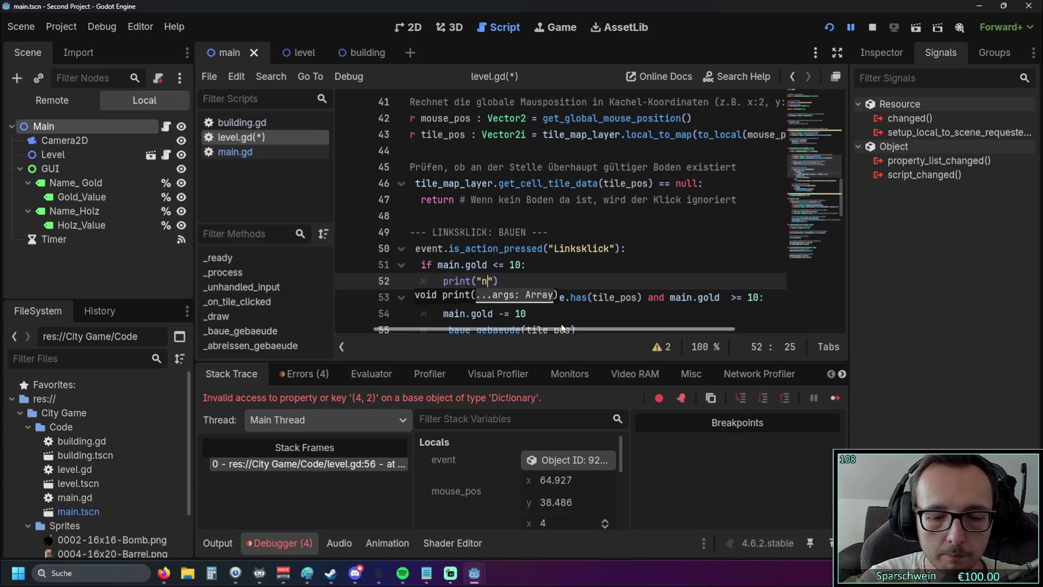
# - Make the print message read 'Nicht genügend Gold'
pyautogui.press('BackSpace')
pyautogui.press('BackSpace')
pyautogui.press('BackSpace')
pyautogui.write('Nicht genüg')
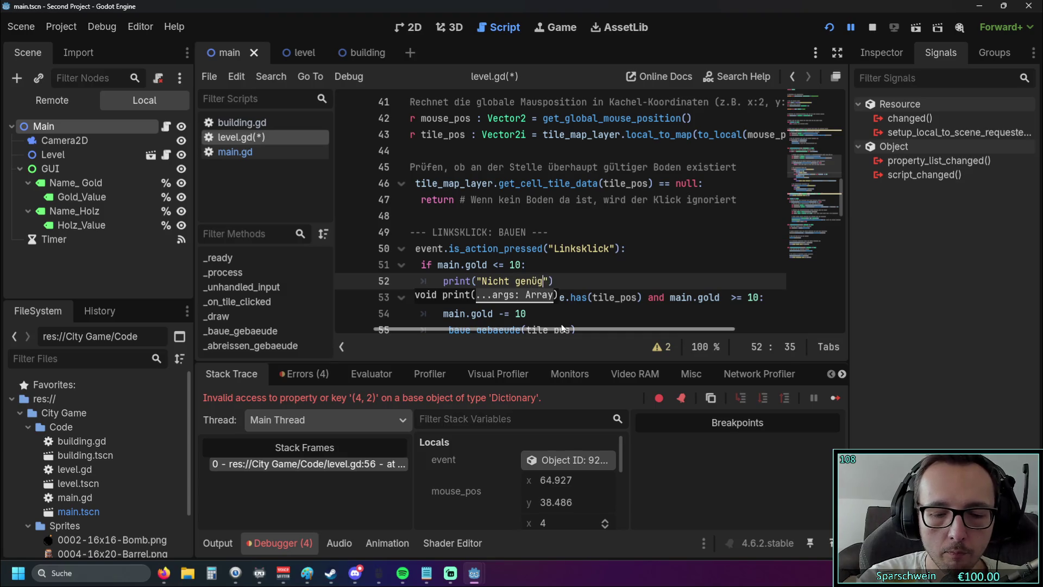
pyautogui.write('end Baumate')
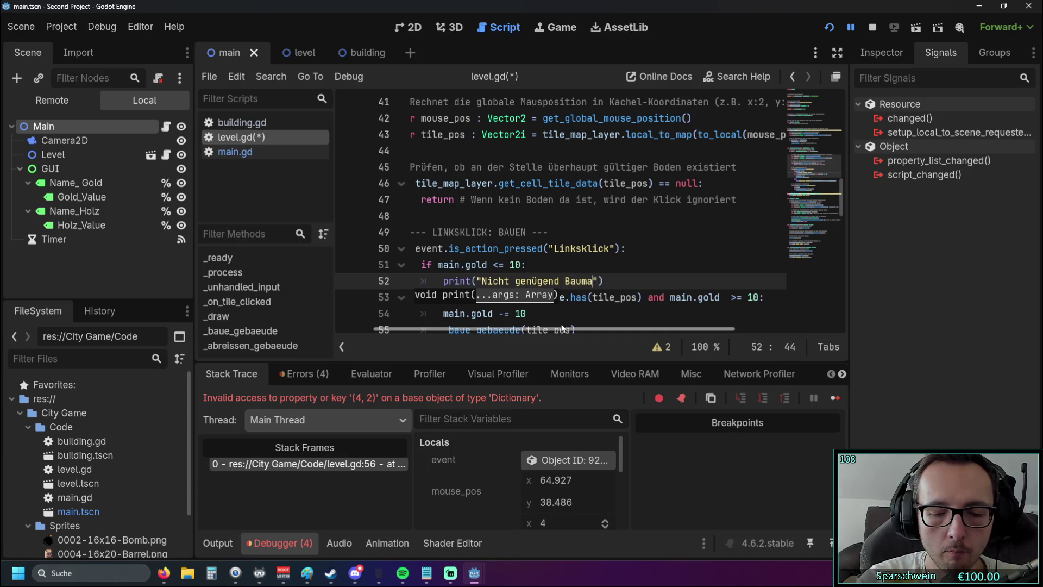
pyautogui.write('ri')
pyautogui.press('BackSpace')
pyautogui.press('BackSpace')
pyautogui.press('BackSpace')
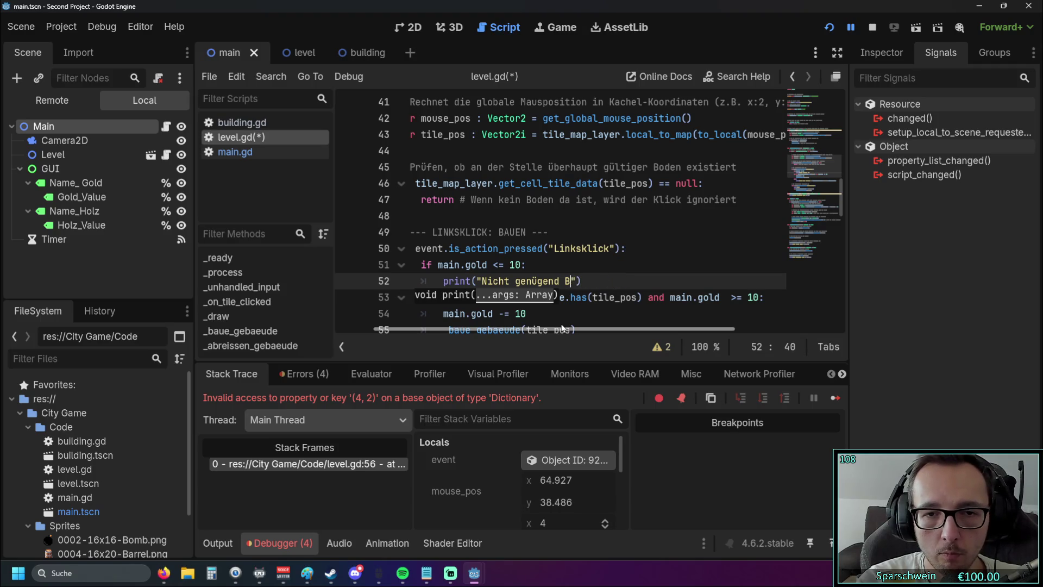
pyautogui.write('Gold')
# - Add a lowercase 'return' line after the gold message
pyautogui.press('End')
pyautogui.press('Return')
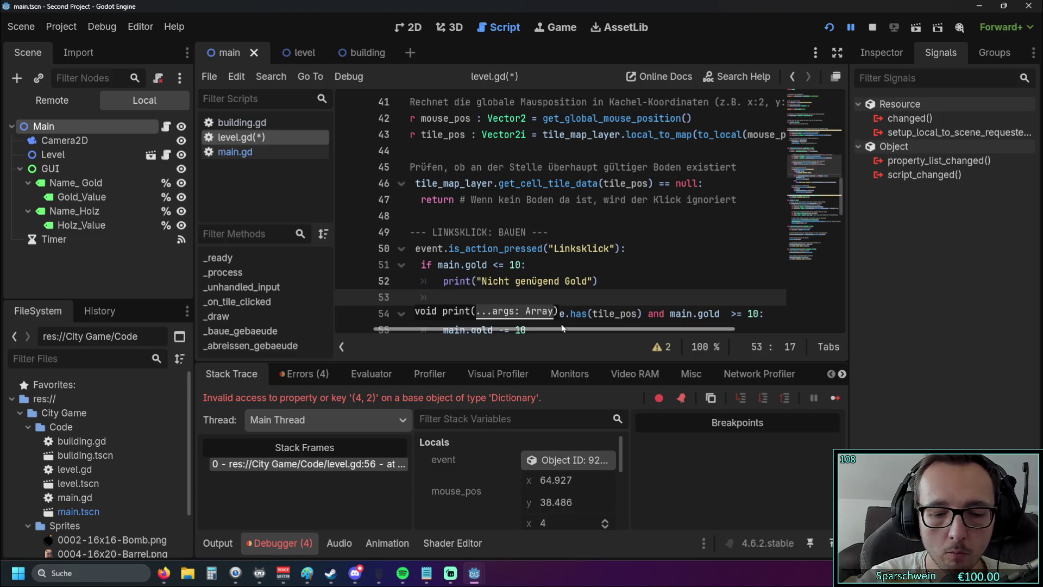
pyautogui.write('Return')
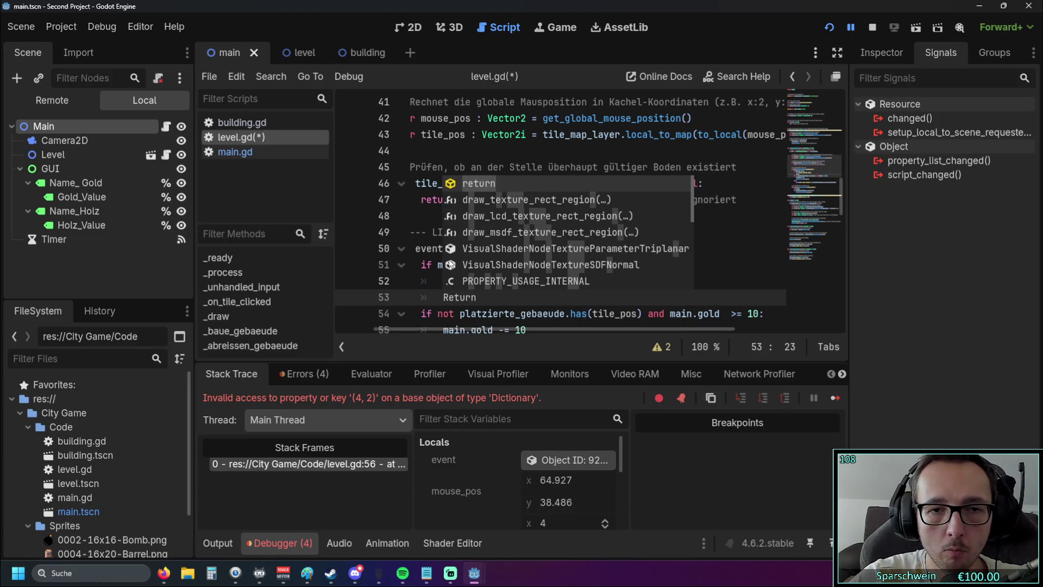
pyautogui.press('Escape')
pyautogui.scroll(-1, 451, 261)
pyautogui.click(448, 248)
pyautogui.press('BackSpace')
pyautogui.press('BackSpace')
pyautogui.write('re')
# - Review the '<= 10' gold condition and restart the game to test it
pyautogui.press('Up')
pyautogui.press('Up')
pyautogui.press('End')
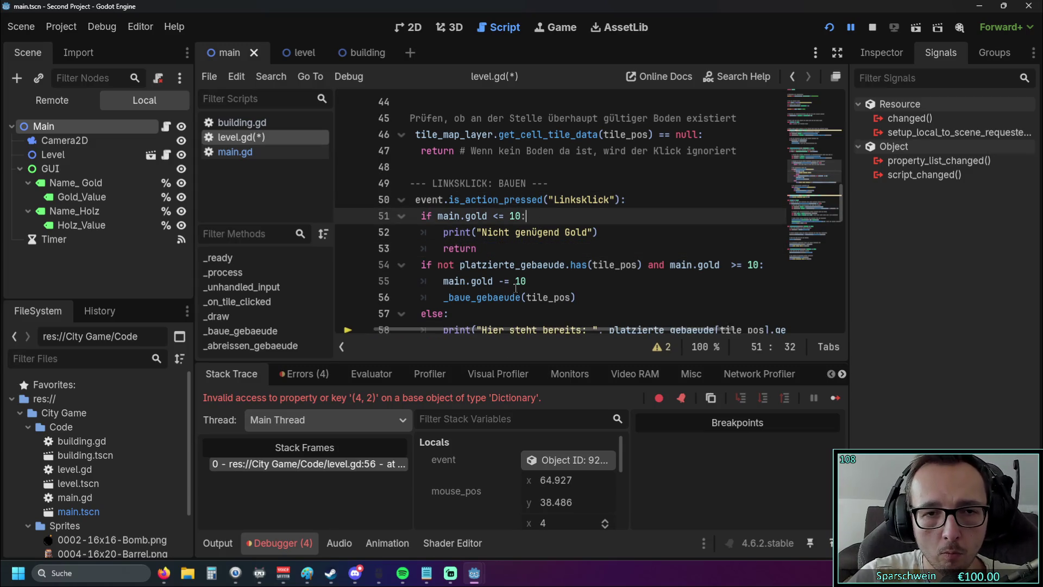
pyautogui.click(506, 215)
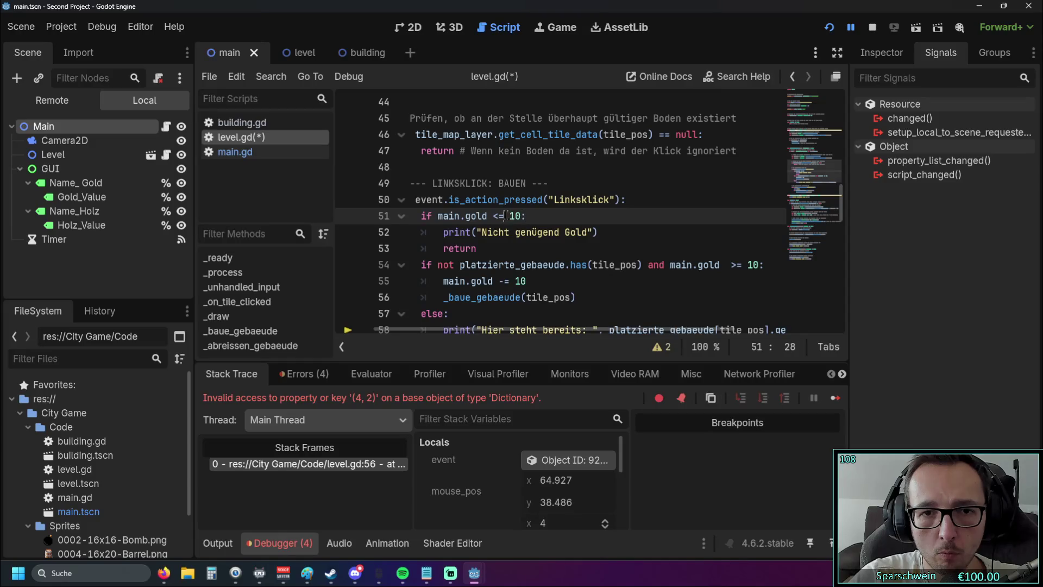
pyautogui.click(542, 248)
pyautogui.click(828, 30)
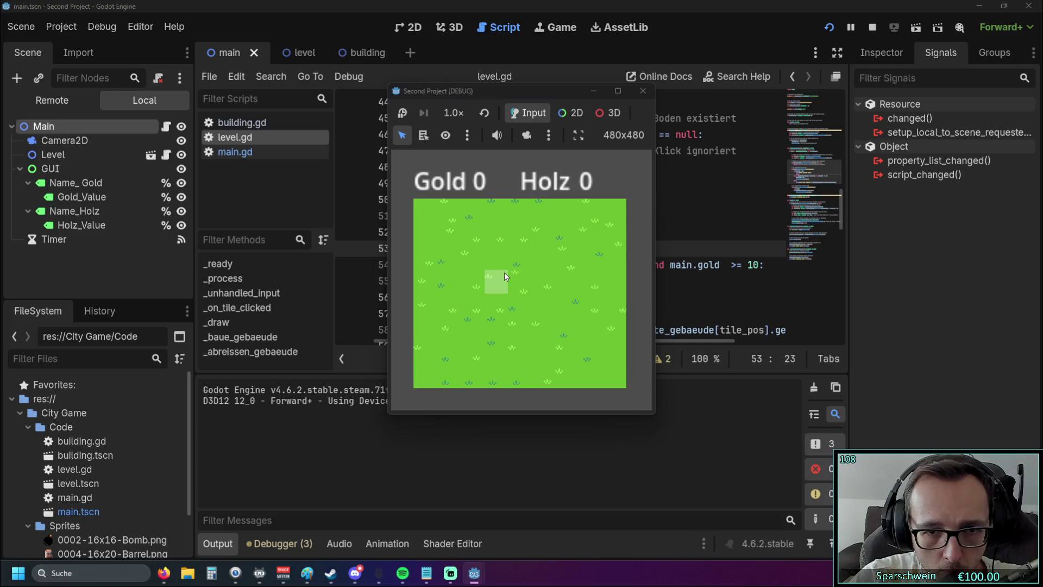
# - Try building while gold is short, then build, demolish and rebuild a barrel house at (3, 2)
pyautogui.click(504, 273)
pyautogui.click(521, 272)
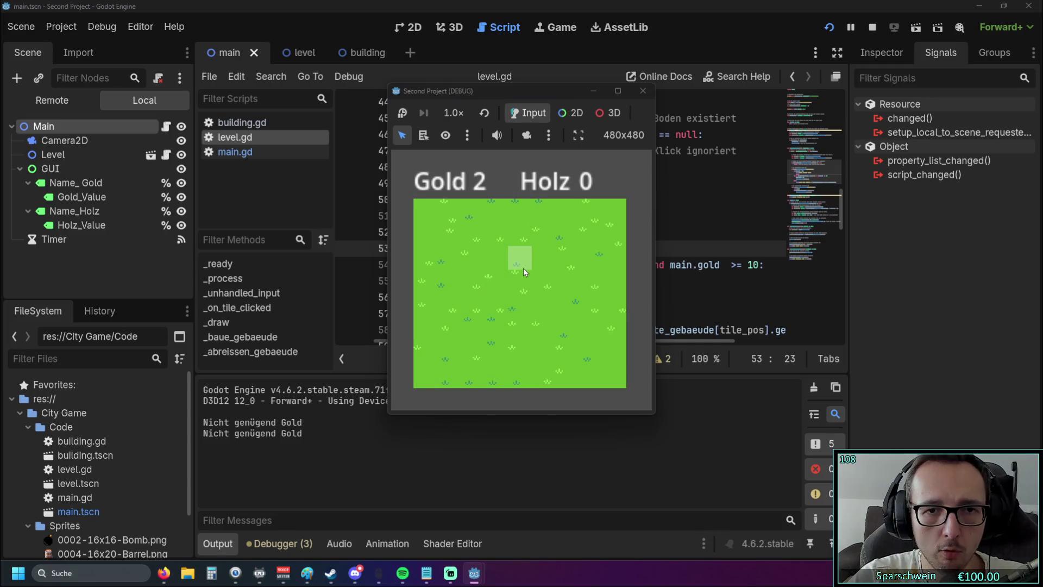
pyautogui.click(514, 281)
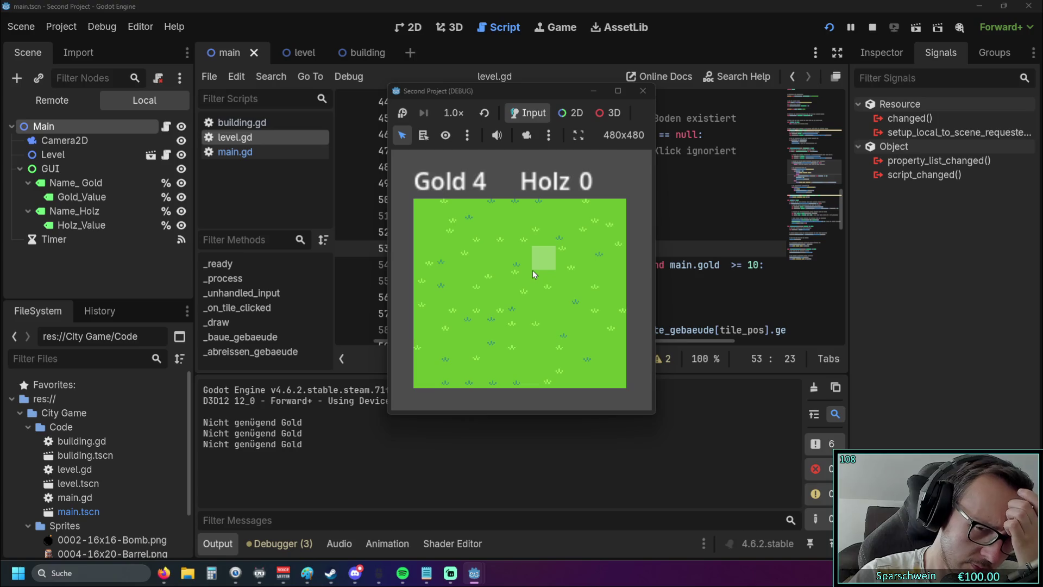
pyautogui.click(497, 270)
pyautogui.click(497, 271)
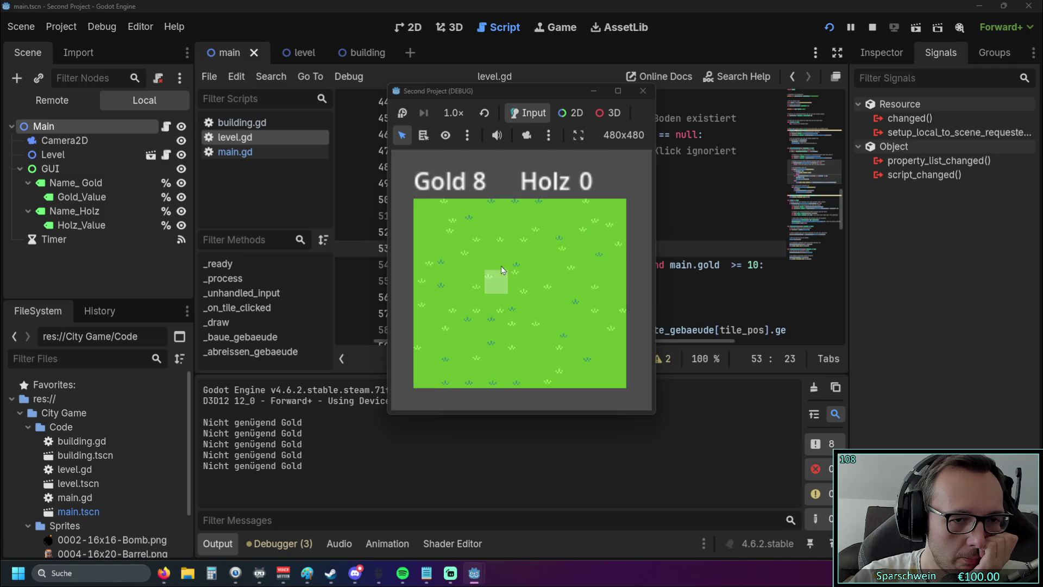
pyautogui.click(499, 268)
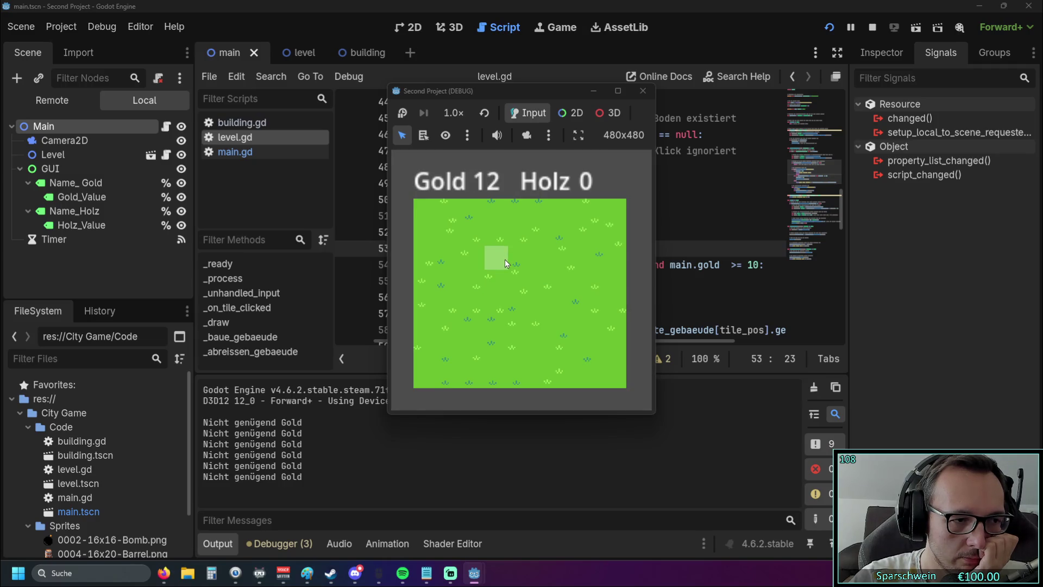
pyautogui.click(504, 259)
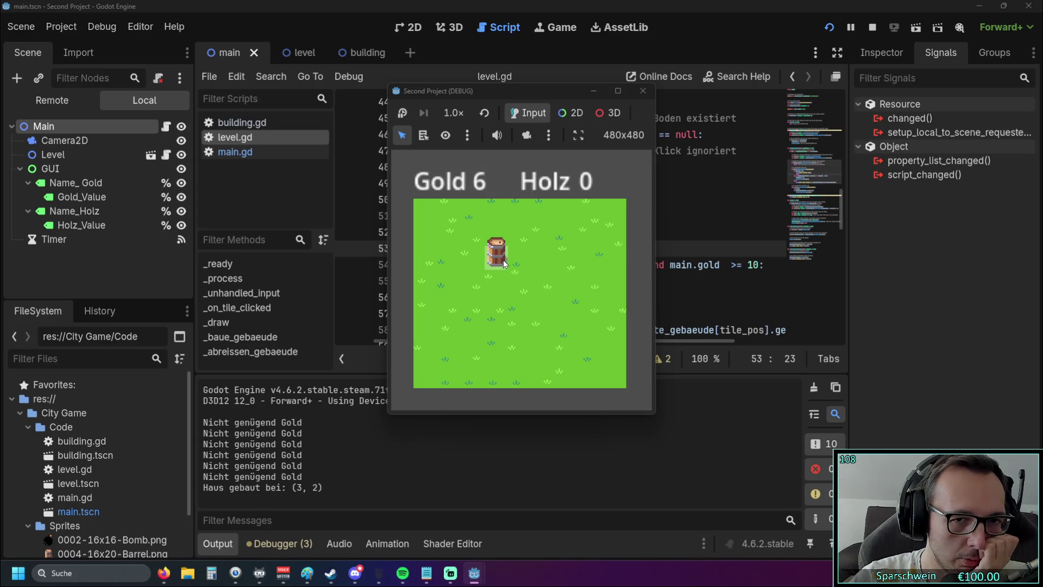
pyautogui.rightClick(503, 259)
pyautogui.click(503, 260)
pyautogui.click(503, 260)
pyautogui.click(503, 260)
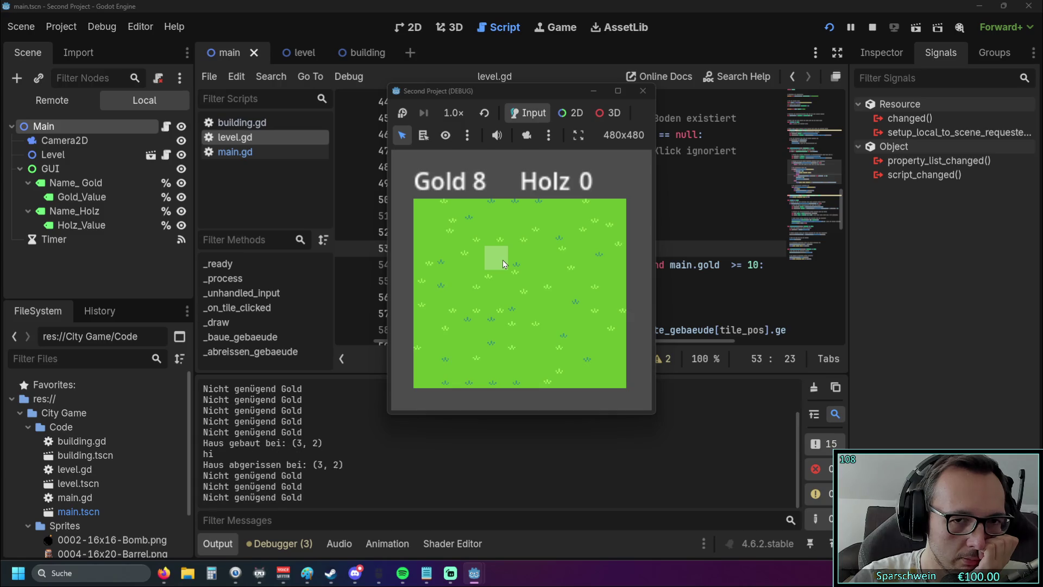
pyautogui.click(503, 259)
pyautogui.click(503, 260)
pyautogui.click(503, 263)
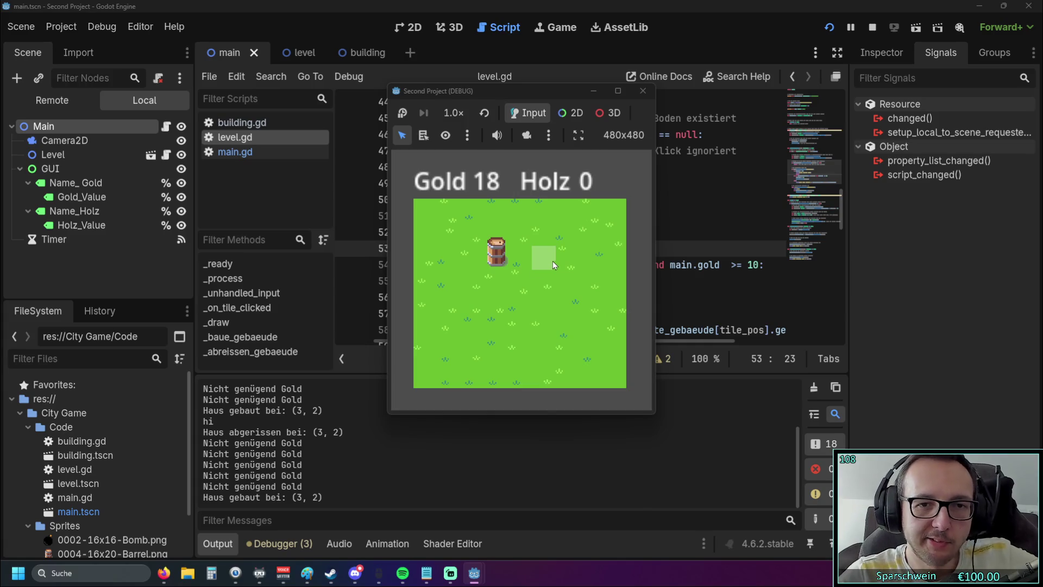
# - Build houses at (5, 3), (2, 4) and (4, 4), demolish them, rebuild at (3, 2), then stop the game
pyautogui.click(520, 289)
pyautogui.click(481, 300)
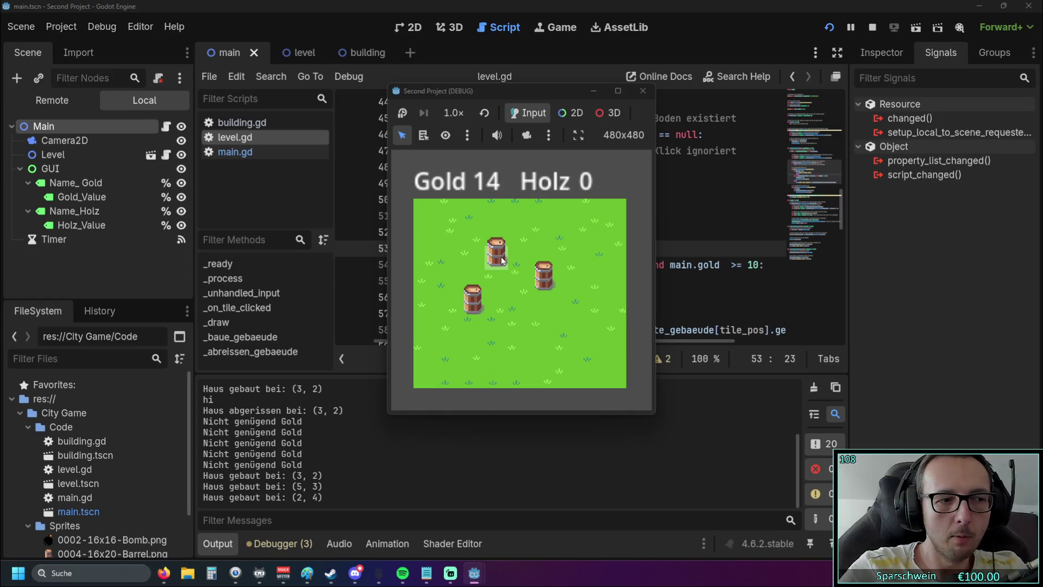
pyautogui.click(516, 306)
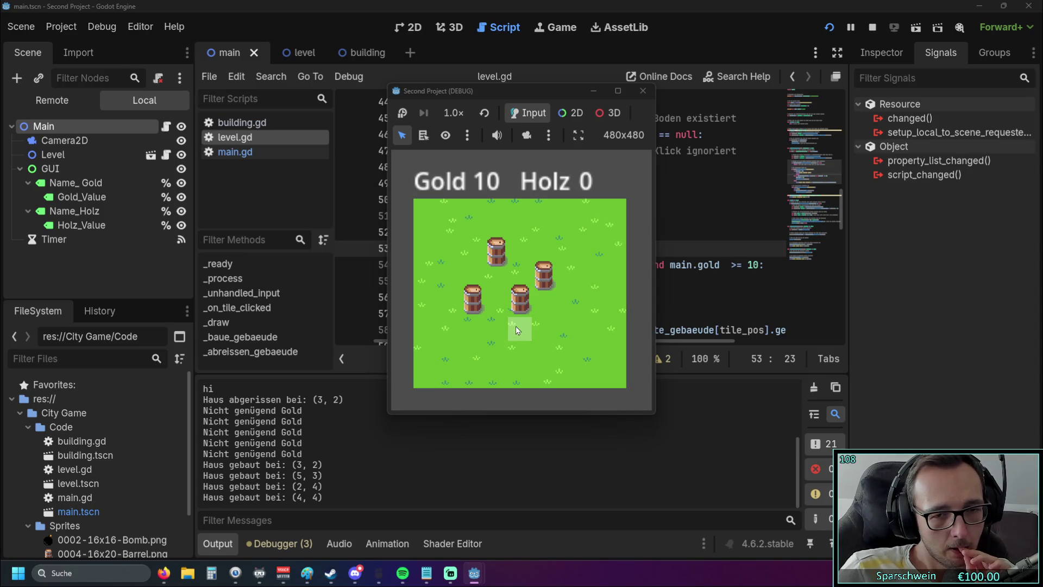
pyautogui.click(473, 306)
pyautogui.click(522, 294)
pyautogui.click(543, 277)
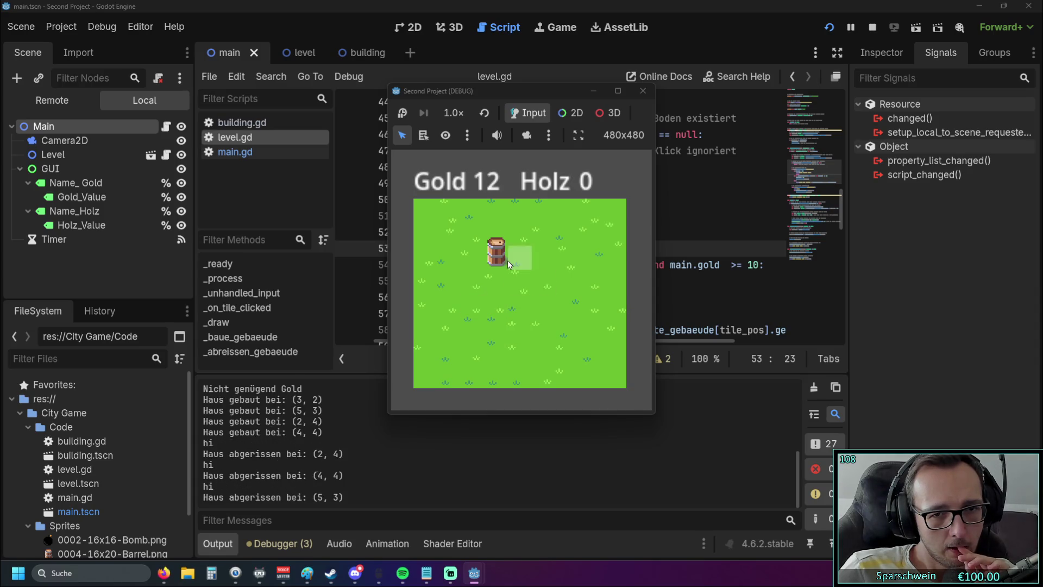
pyautogui.click(507, 260)
pyautogui.click(507, 261)
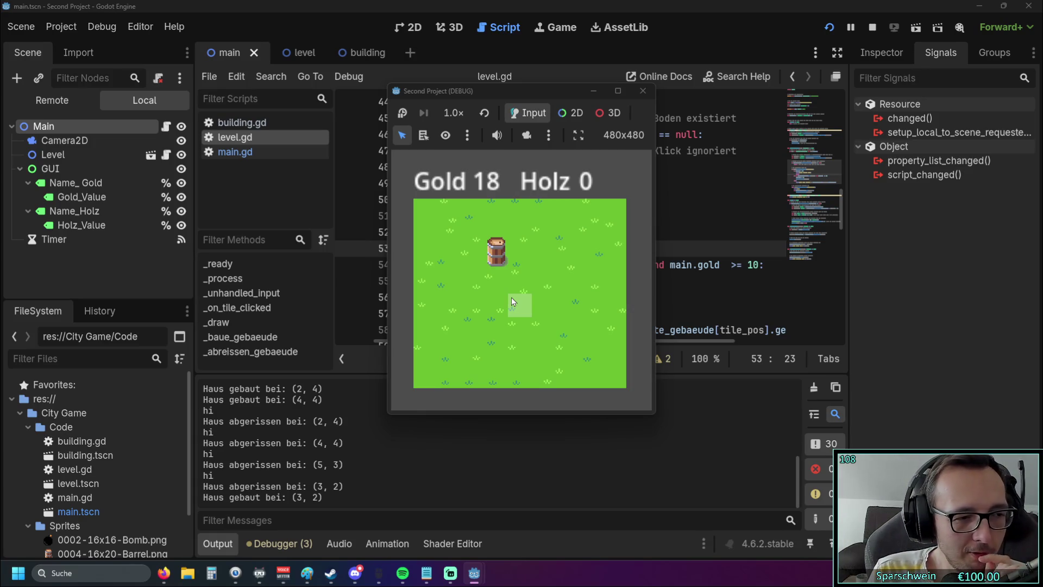
pyautogui.rightClick(501, 264)
pyautogui.click(500, 264)
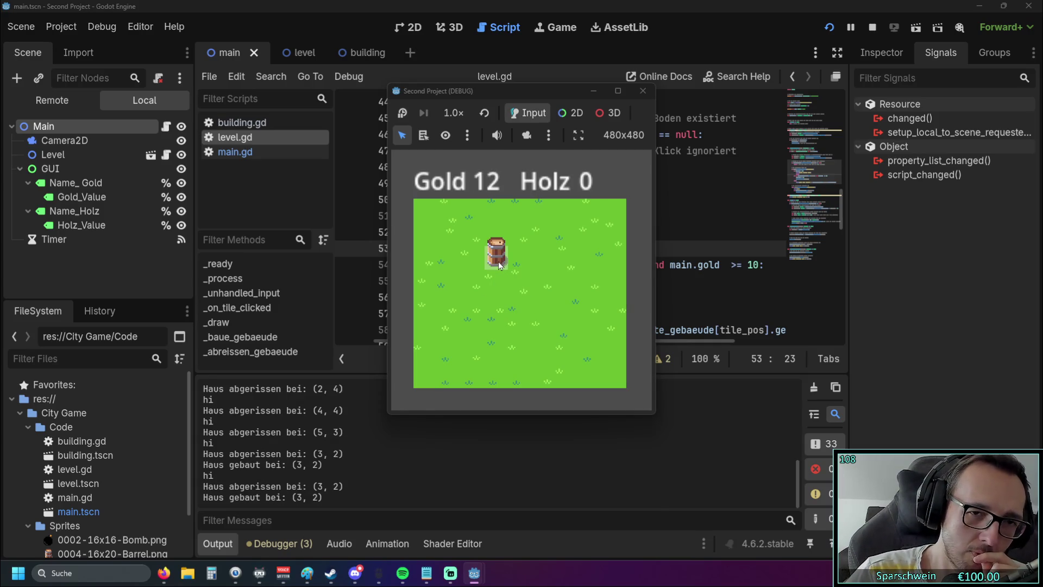
pyautogui.click(643, 91)
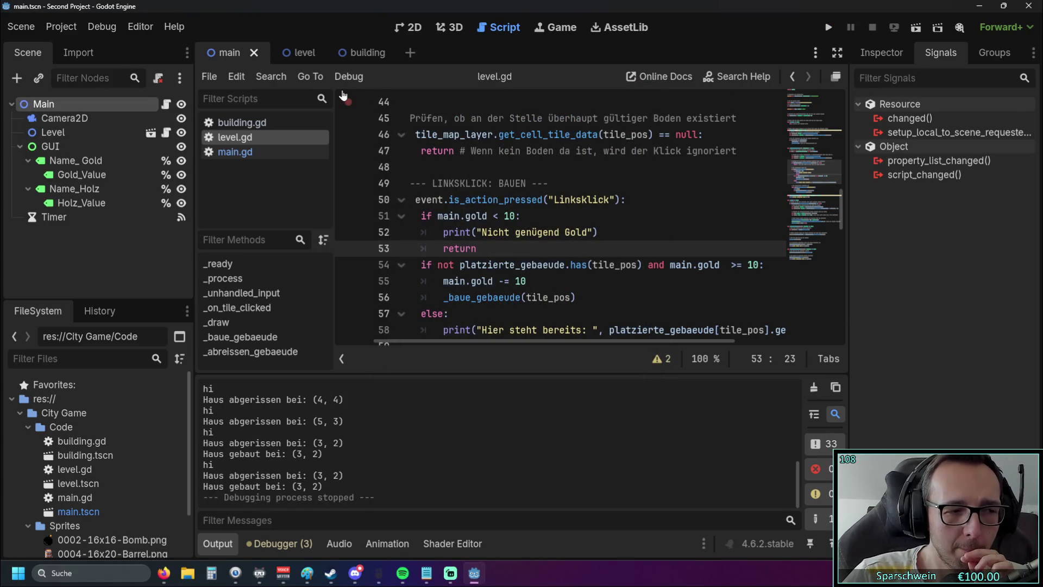
# - Switch between the level and main scene tabs, ending on the main scene
pyautogui.click(295, 53)
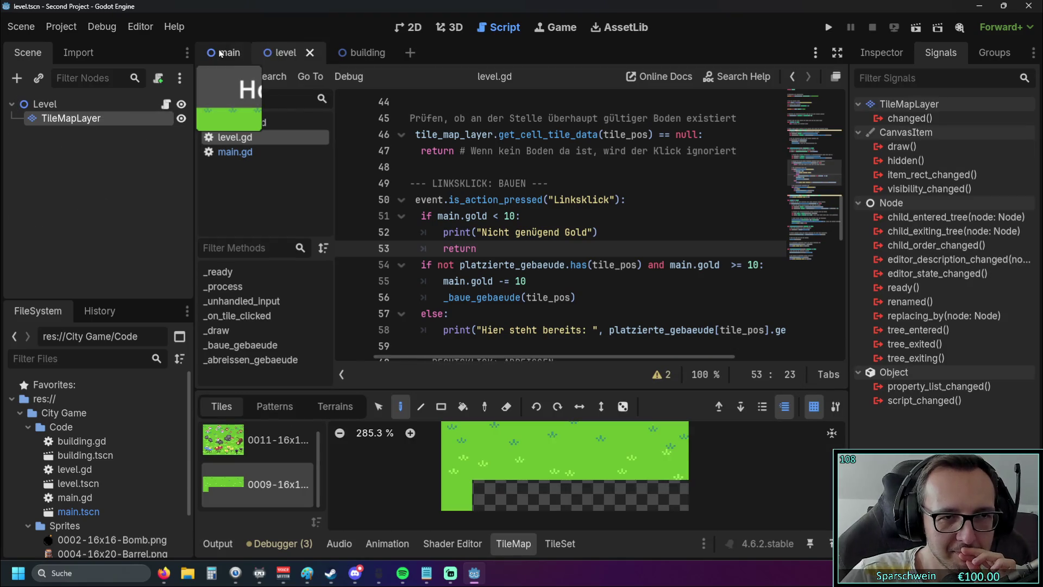
pyautogui.click(220, 52)
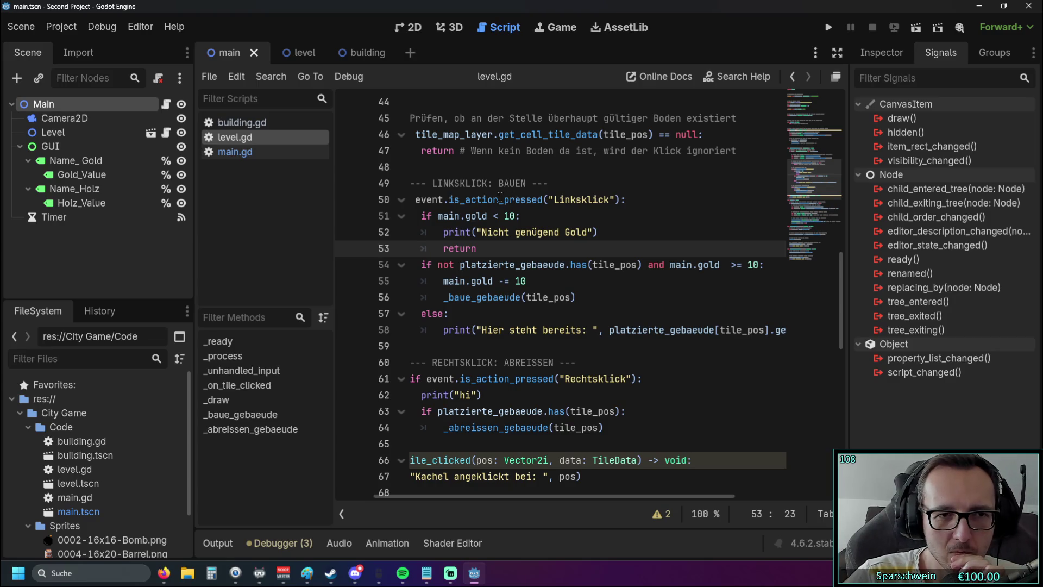
pyautogui.click(294, 52)
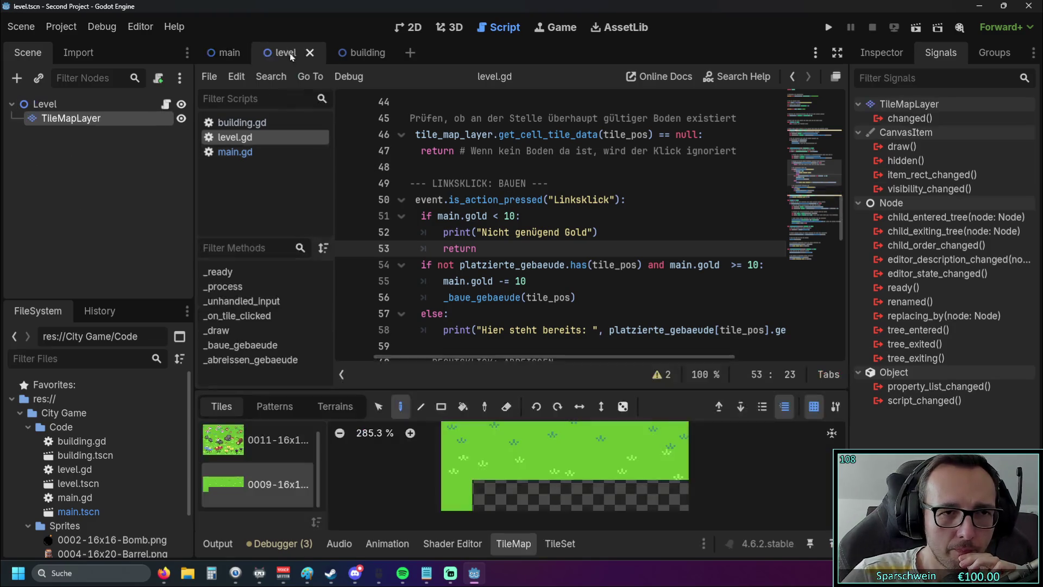
pyautogui.click(222, 53)
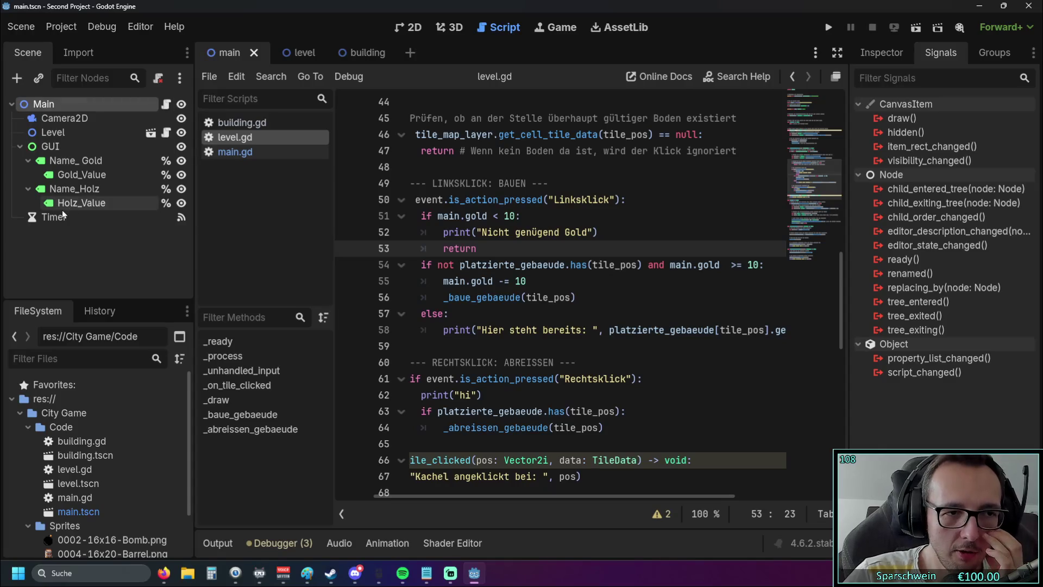
# - Lower the Timer node's Wait Time from 1.0 s to about 0.052 s and launch Windows Calculator
pyautogui.click(61, 217)
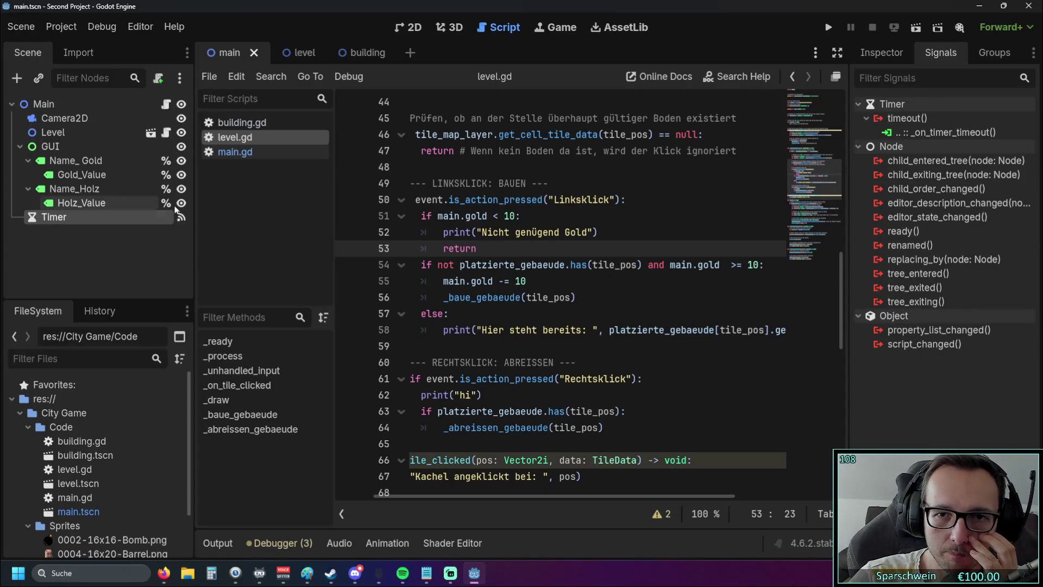
pyautogui.click(883, 53)
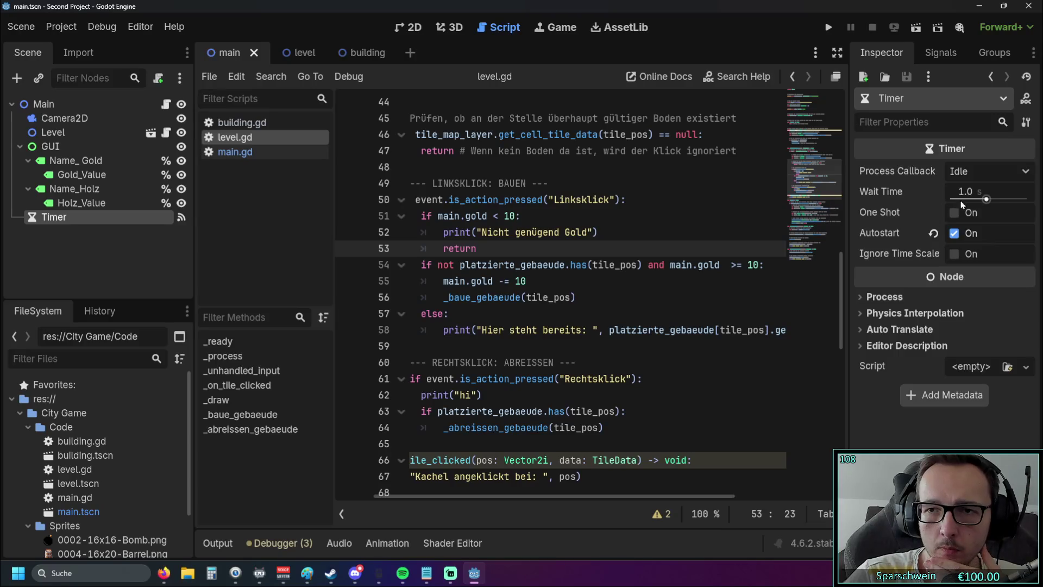
pyautogui.moveTo(986, 199)
pyautogui.mouseDown()
pyautogui.moveTo(951, 199)
pyautogui.moveTo(971, 203)
pyautogui.mouseUp()
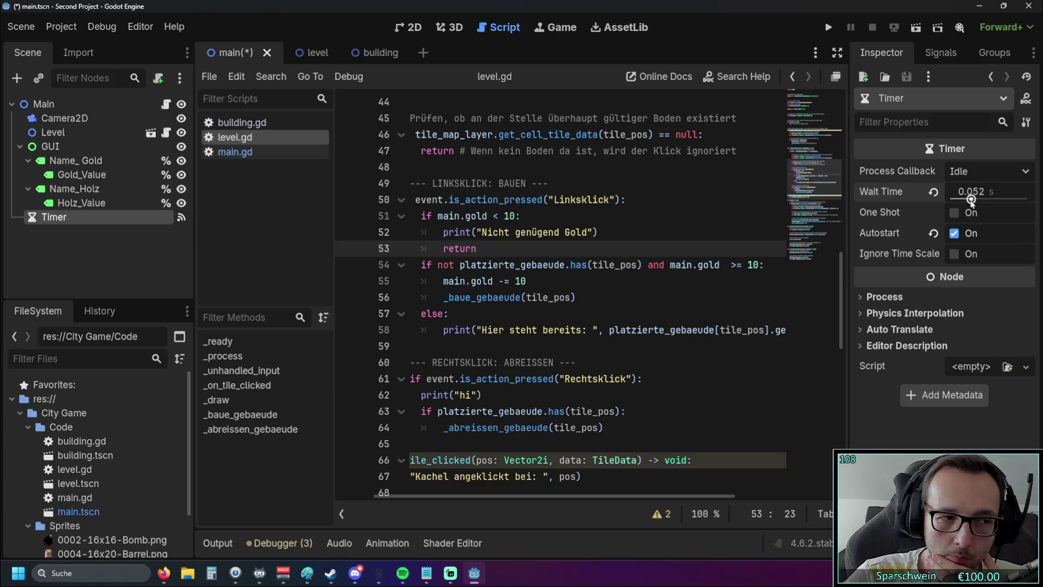
pyautogui.moveTo(971, 202); pyautogui.dragTo(971, 202)
pyautogui.press('XF86Calculator')
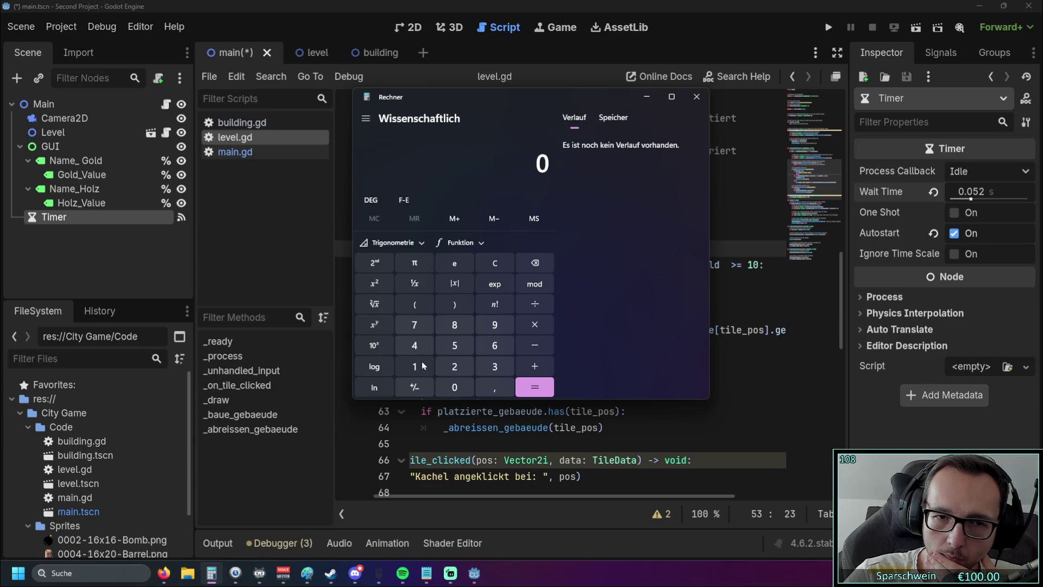
# - Compute 1000 ÷ 60 (16.666…) in Calculator, then return to the Godot editor
pyautogui.click(424, 366)
pyautogui.click(457, 383)
pyautogui.click(457, 383)
pyautogui.click(457, 383)
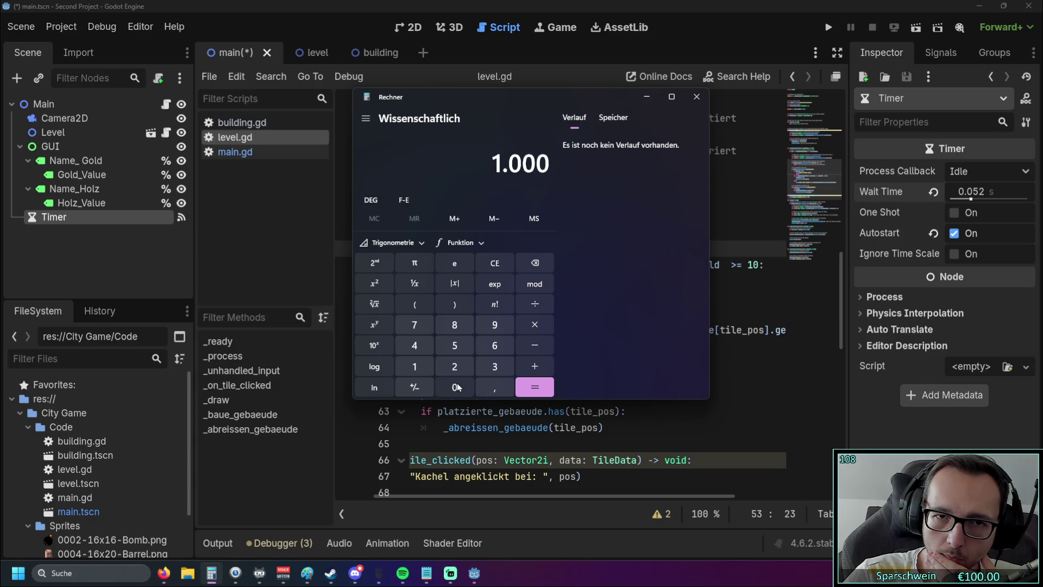
pyautogui.click(535, 304)
pyautogui.click(494, 345)
pyautogui.click(457, 385)
pyautogui.click(535, 385)
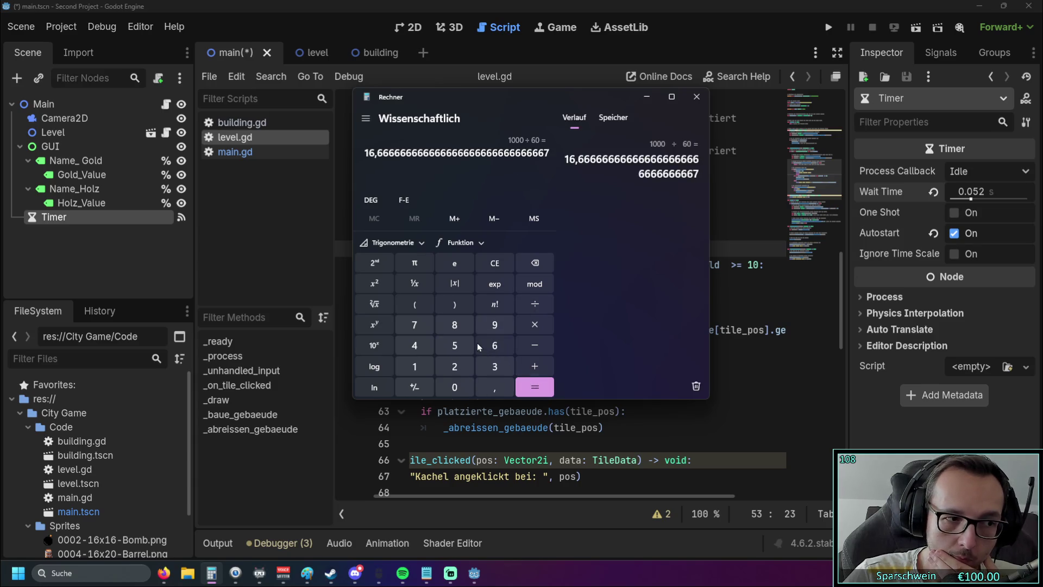
pyautogui.click(970, 199)
# - Reset the Timer's Wait Time to the default 1.0 s and place the caret on line 59 of level.gd
pyautogui.moveTo(971, 199); pyautogui.dragTo(964, 200)
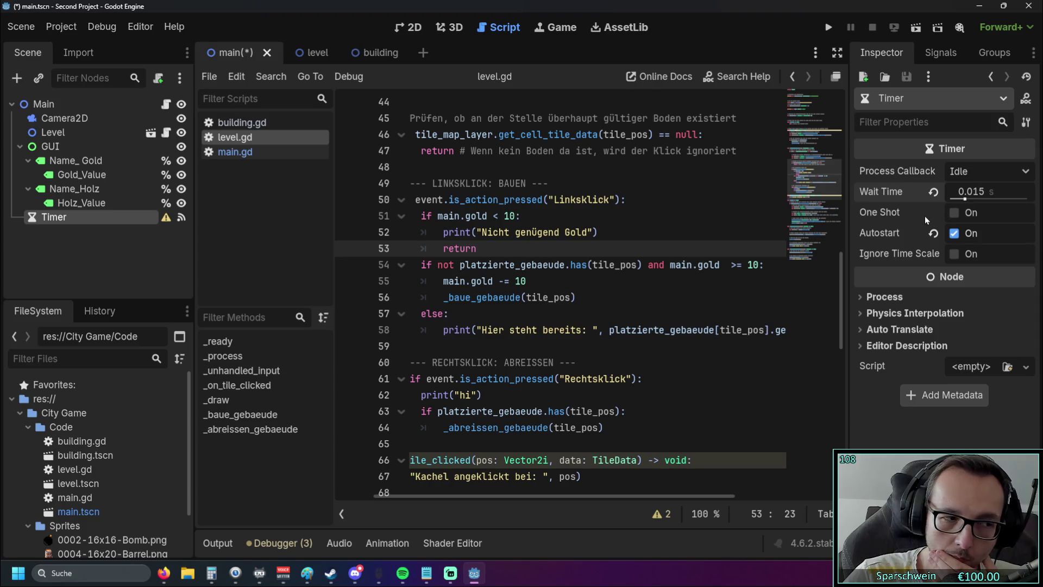
pyautogui.click(978, 192)
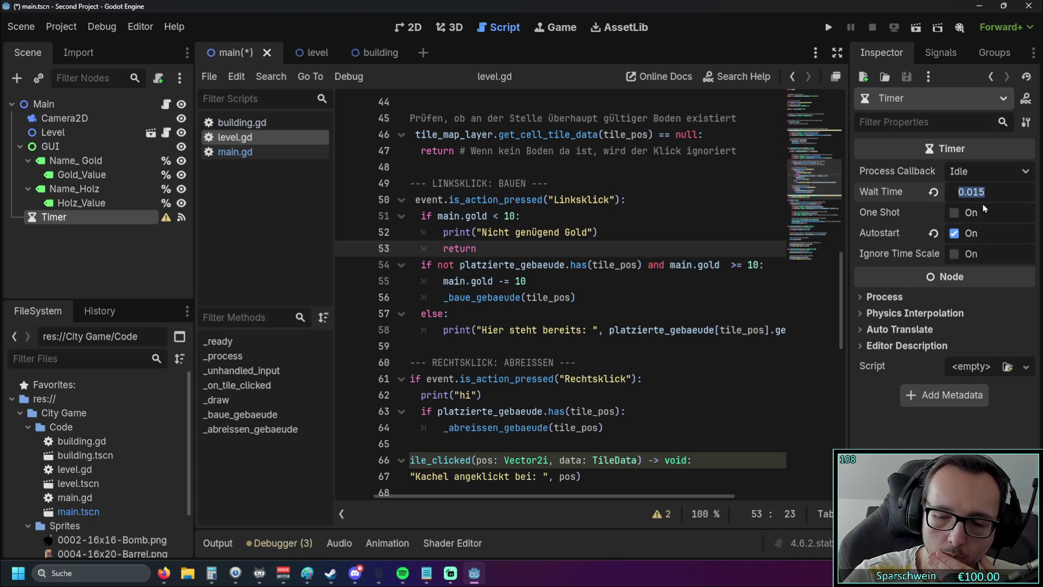
pyautogui.write('0,')
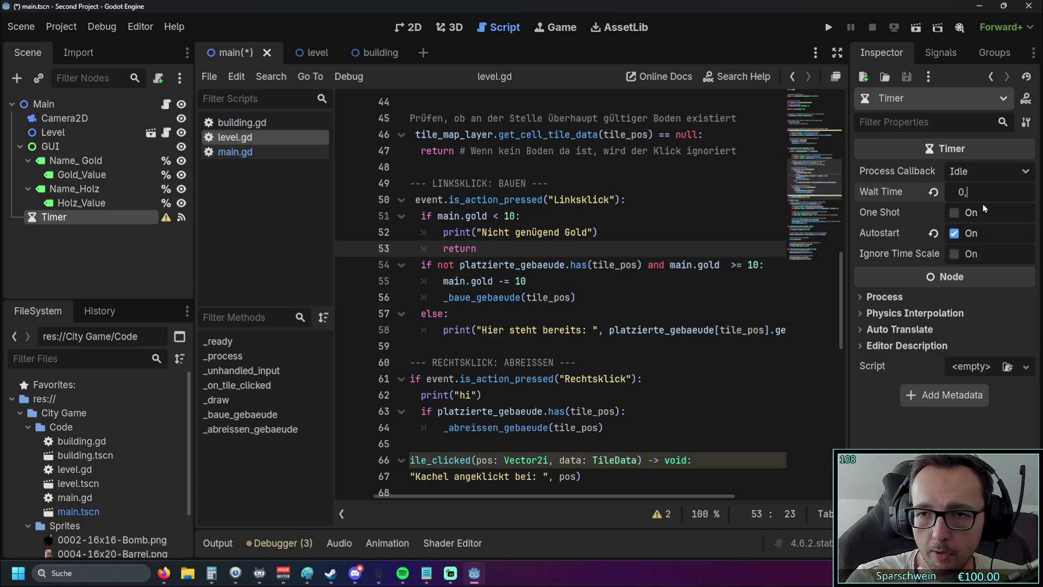
pyautogui.click(932, 193)
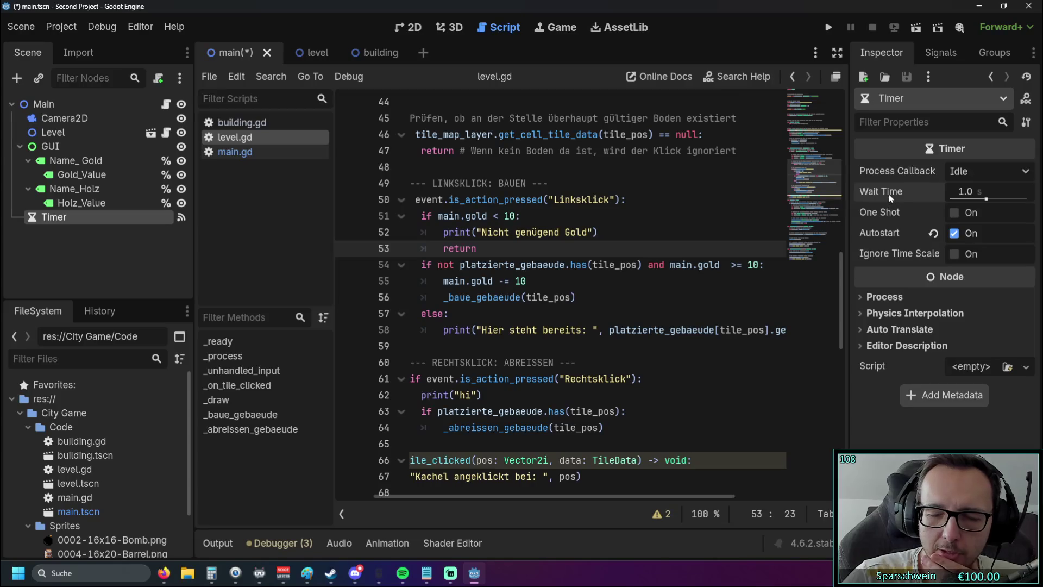
pyautogui.moveTo(887, 190)
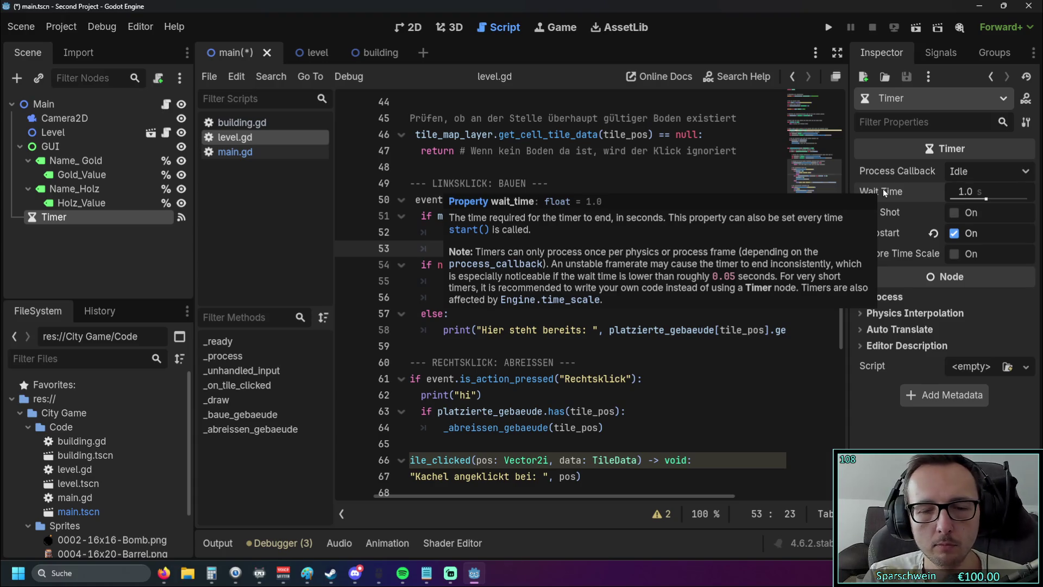
pyautogui.click(592, 345)
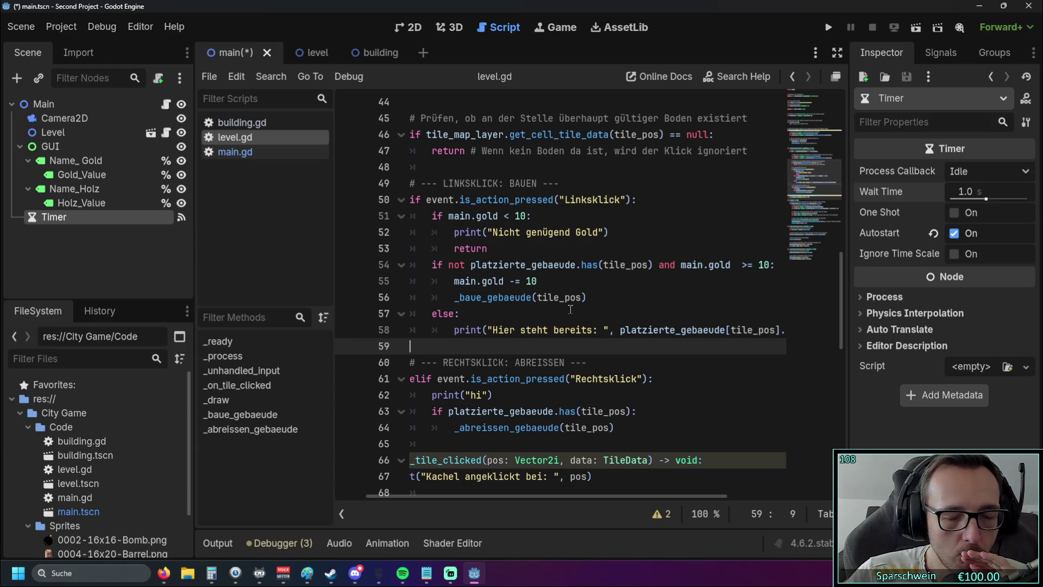
# - Run the game, build houses at (3, 2) and (5, 4) as gold climbs to 35, then stop it
pyautogui.click(829, 27)
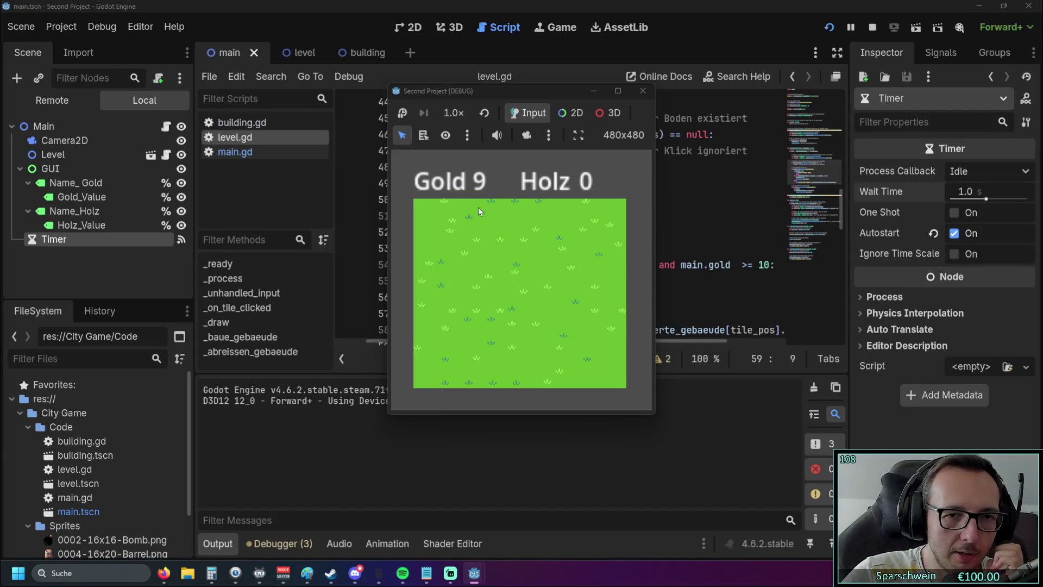
pyautogui.click(491, 267)
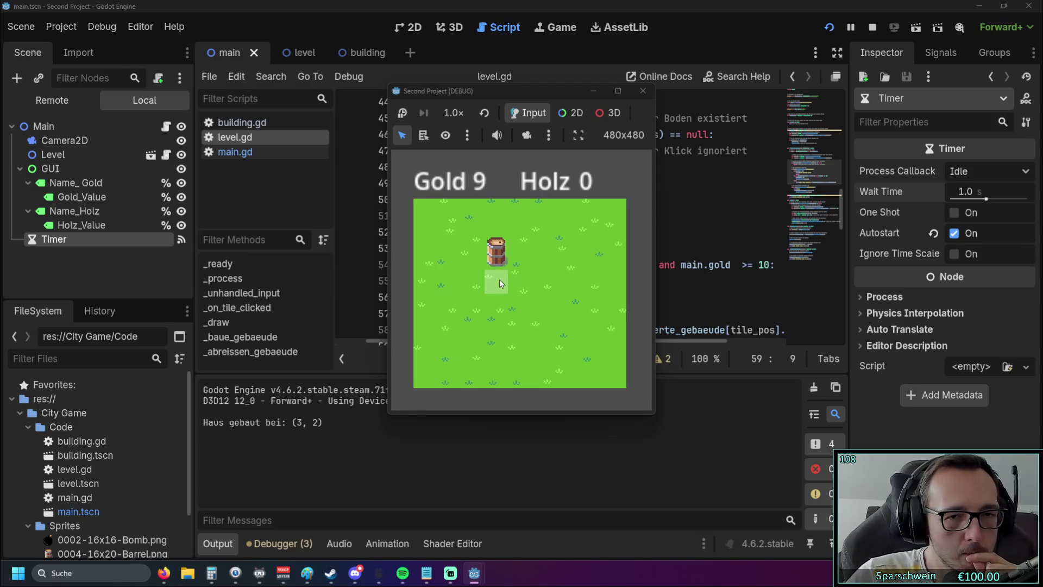
pyautogui.click(543, 294)
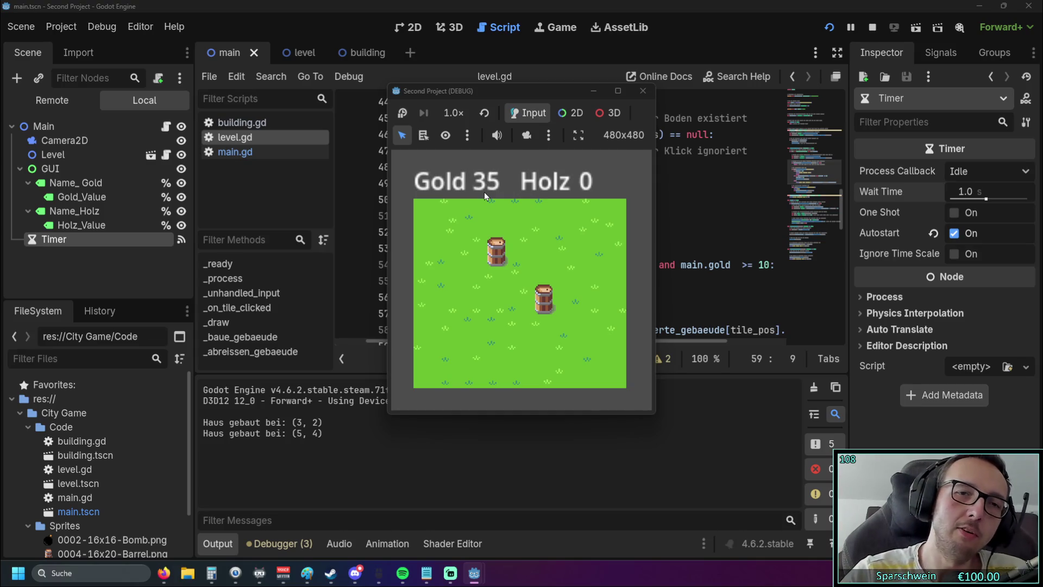
pyautogui.click(642, 91)
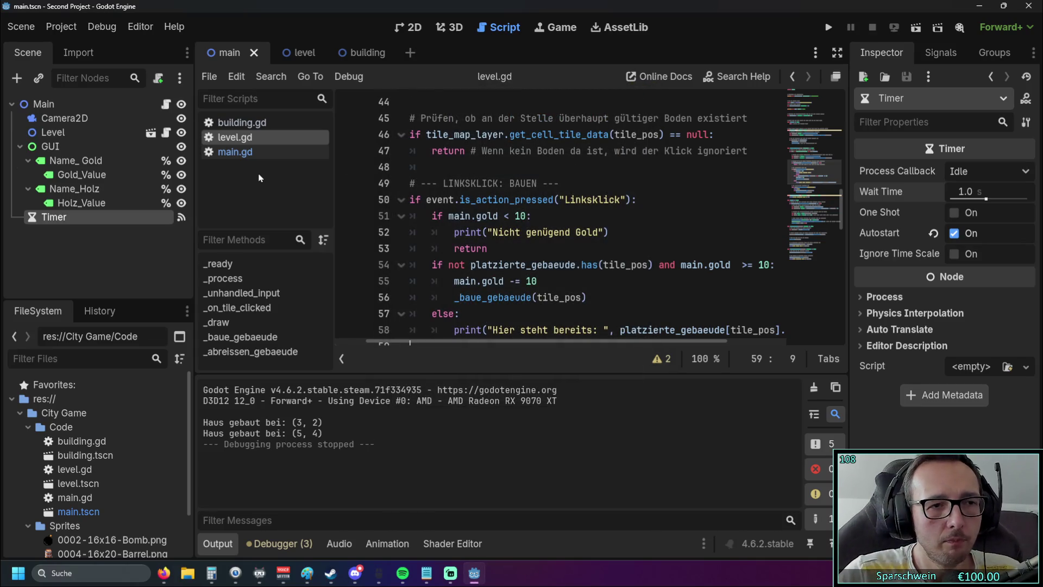
# - Go to the main scene, select the Gold_Value label, and bring up main.gd from the script list
pyautogui.click(222, 52)
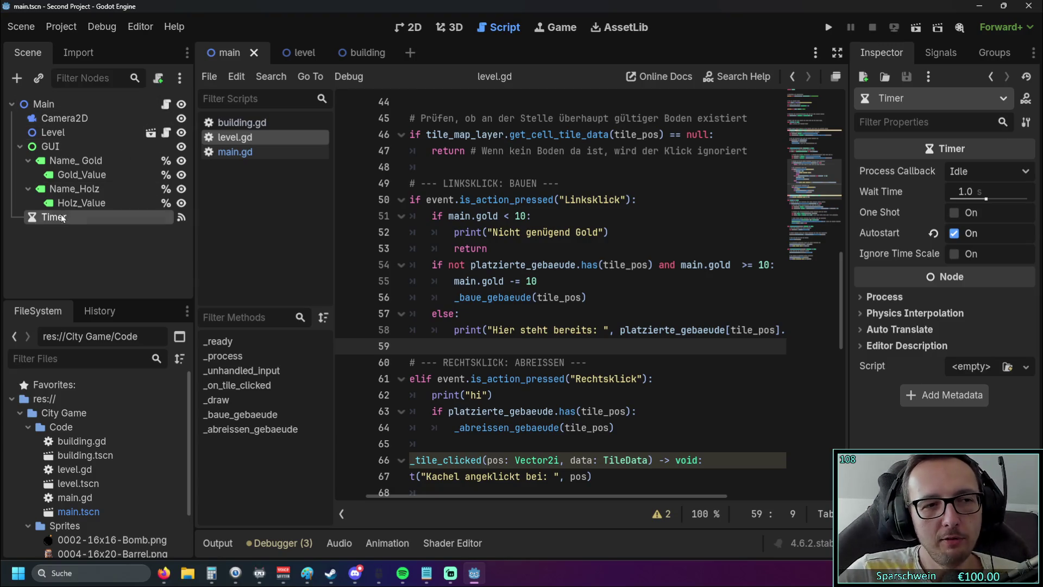
pyautogui.click(74, 179)
pyautogui.click(80, 164)
pyautogui.click(81, 175)
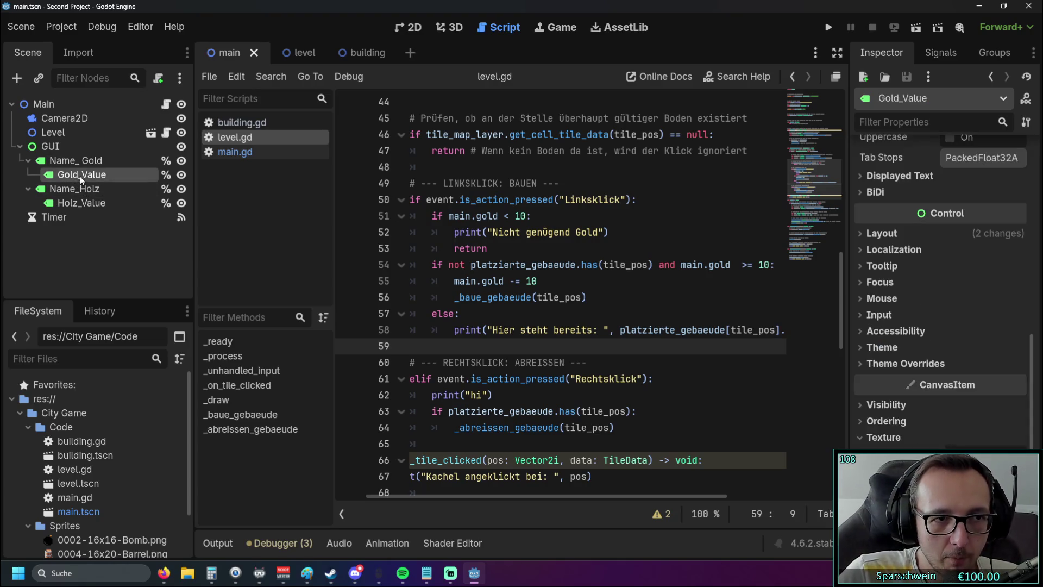
pyautogui.click(239, 124)
pyautogui.click(237, 138)
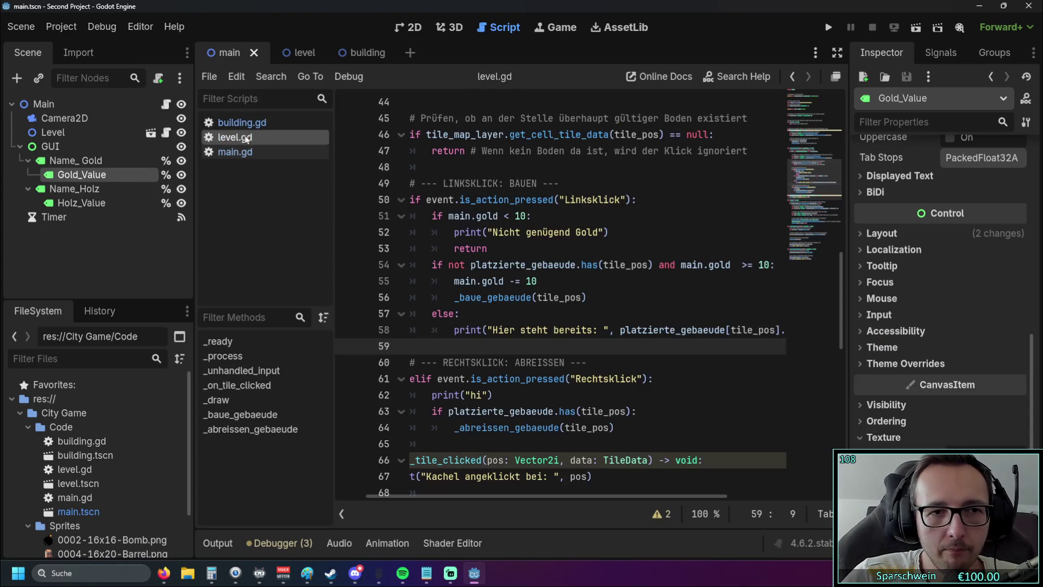
pyautogui.click(246, 155)
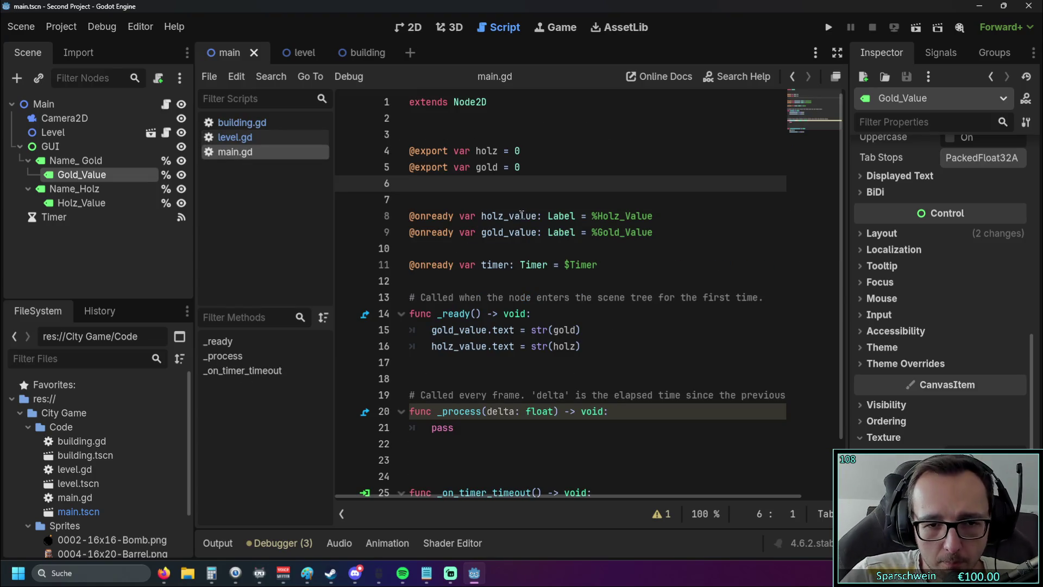
pyautogui.scroll(-2, 531, 214)
pyautogui.scroll(2, 531, 214)
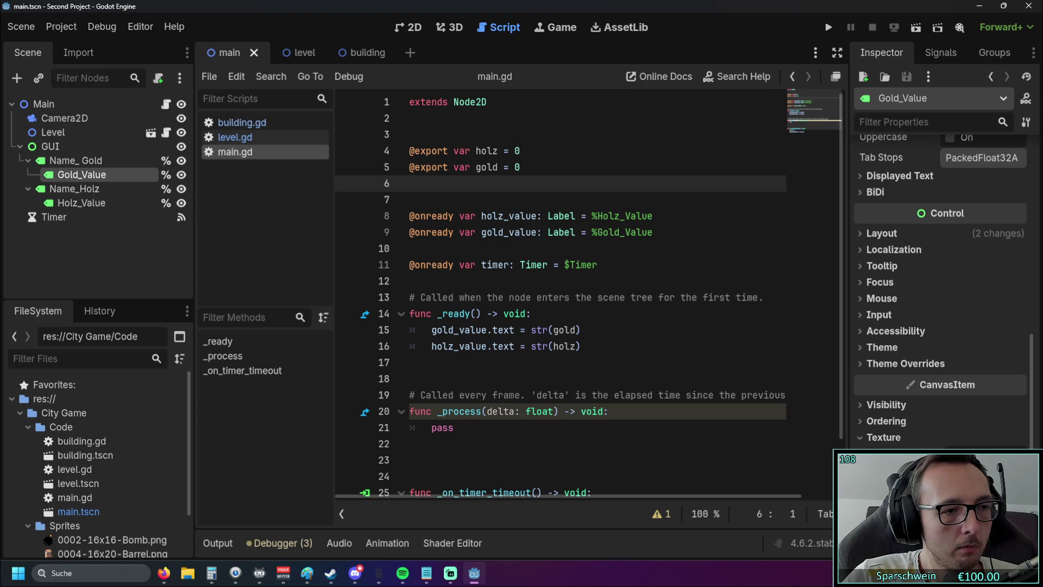
pyautogui.hotkey('alt', 'Tab')
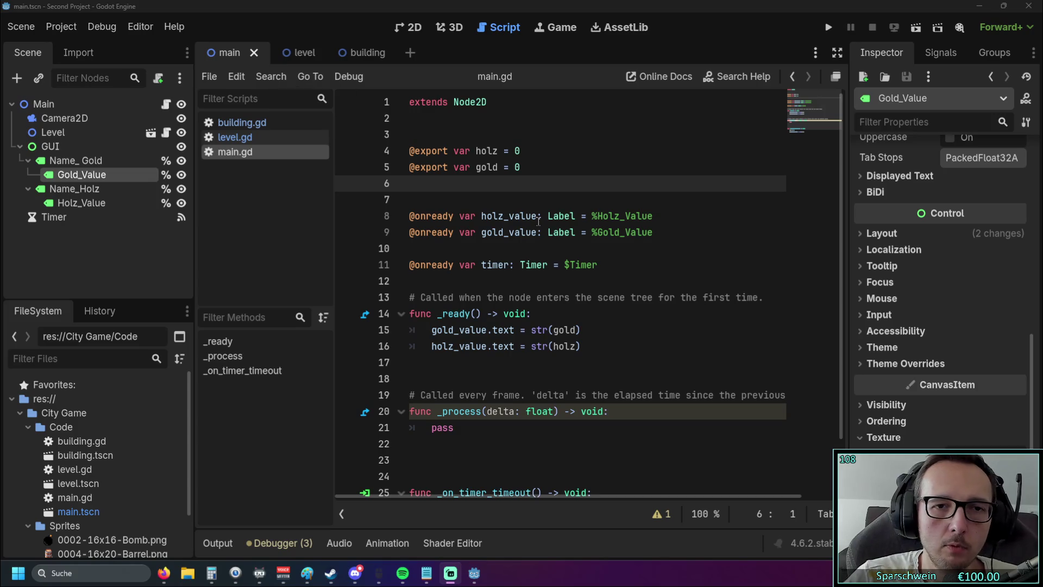
pyautogui.scroll(-2, 514, 322)
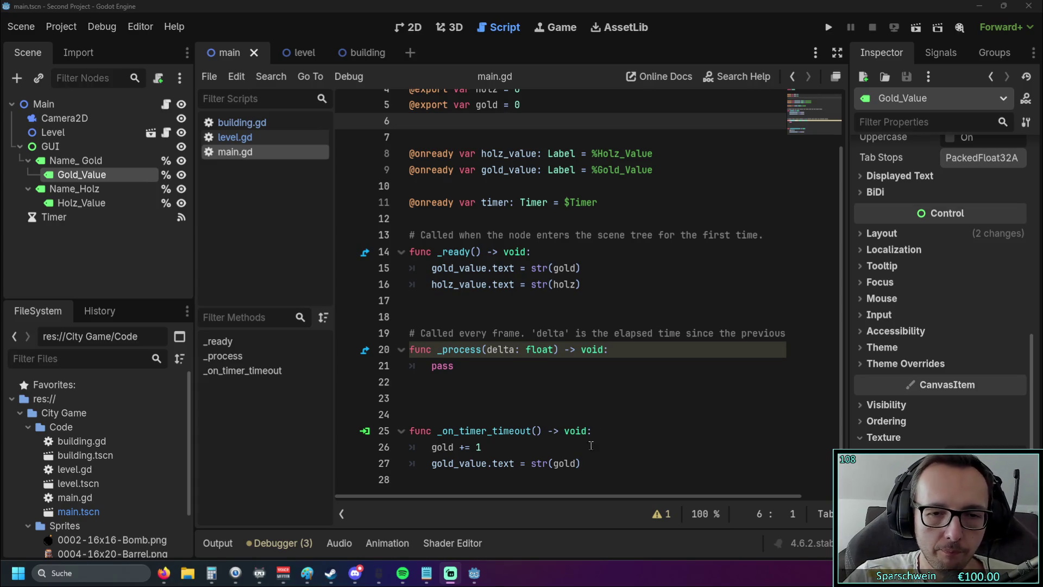
pyautogui.click(580, 462)
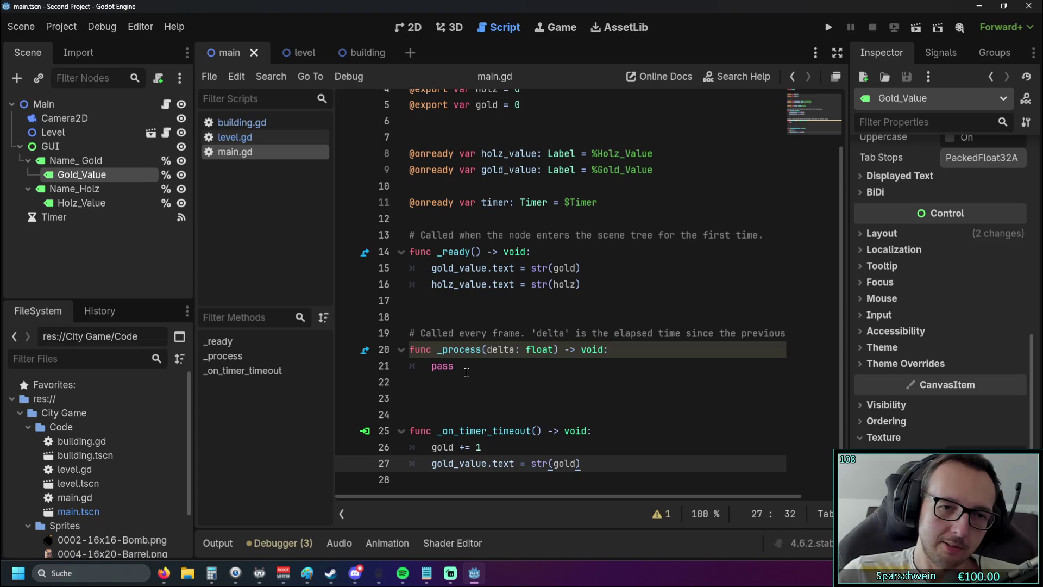
pyautogui.doubleClick(433, 369)
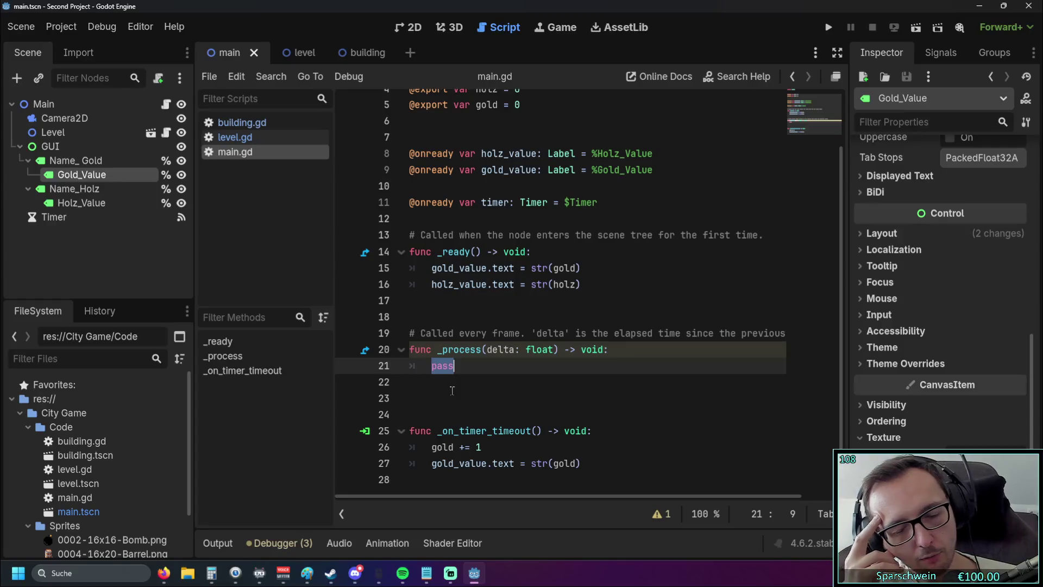
pyautogui.moveTo(580, 463)
pyautogui.mouseDown()
pyautogui.moveTo(433, 463)
pyautogui.moveTo(559, 462)
pyautogui.mouseUp()
pyautogui.moveTo(463, 463); pyautogui.dragTo(433, 463)
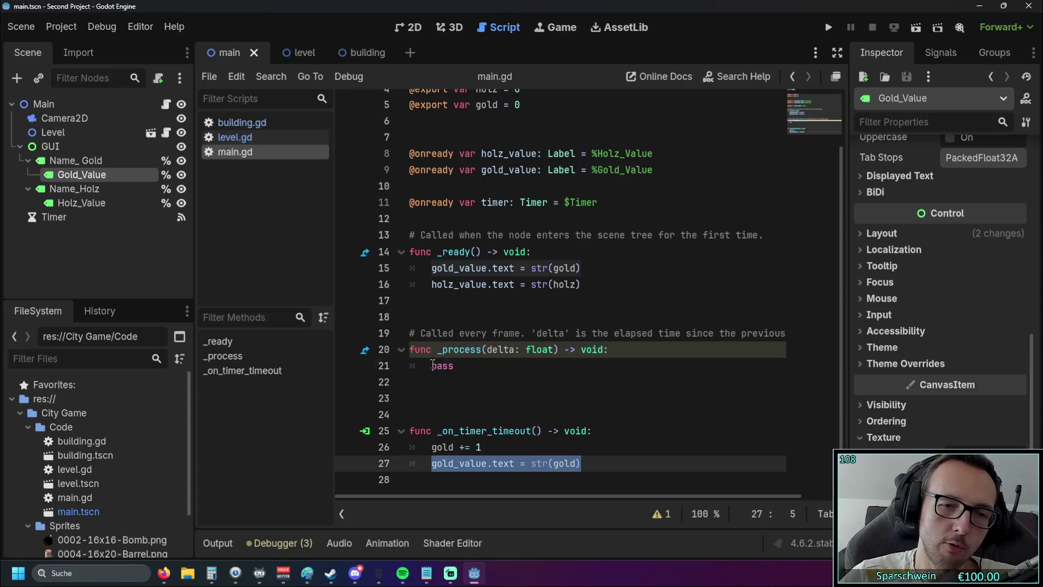
pyautogui.moveTo(432, 369); pyautogui.dragTo(488, 383)
pyautogui.click(489, 387)
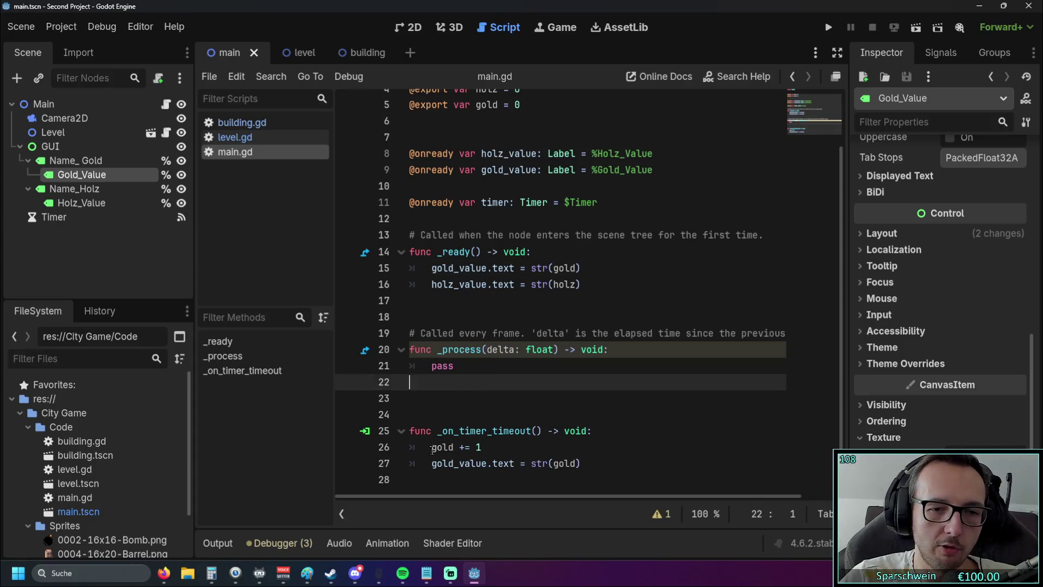
pyautogui.moveTo(432, 449); pyautogui.dragTo(481, 449)
pyautogui.click(461, 402)
pyautogui.moveTo(581, 463); pyautogui.dragTo(433, 463)
pyautogui.click(446, 383)
pyautogui.moveTo(432, 365); pyautogui.dragTo(474, 372)
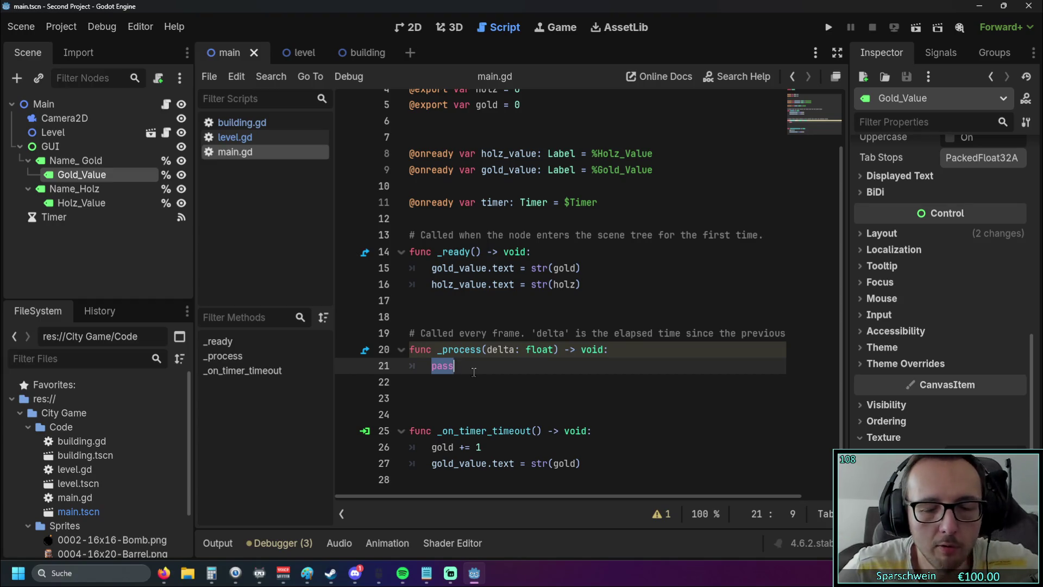
# - Insert blank lines after line 27 and begin an unindented func declaration
pyautogui.click(580, 462)
pyautogui.press('Return')
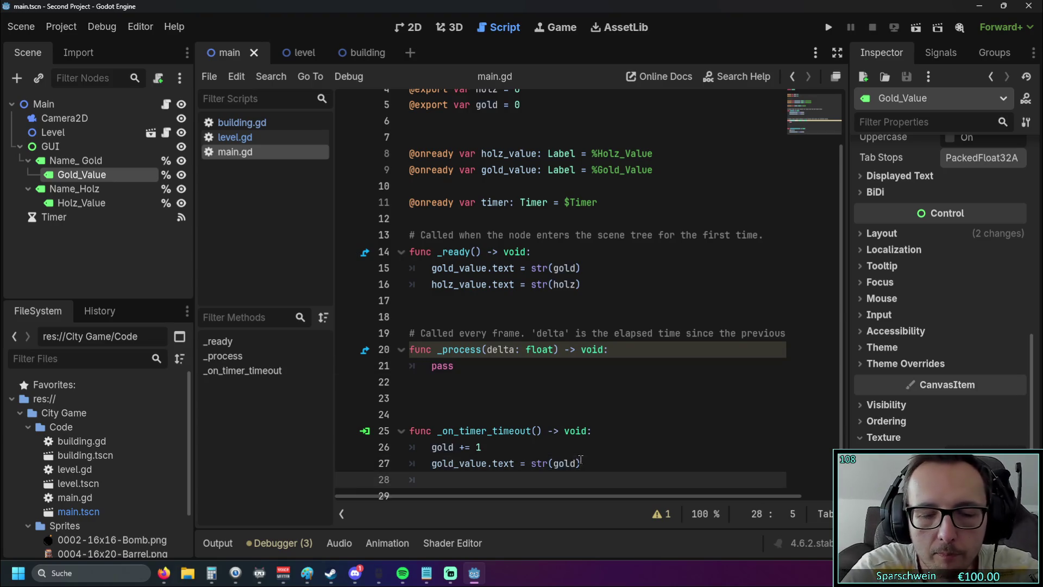
pyautogui.press('Return')
pyautogui.press('BackSpace')
pyautogui.write('func')
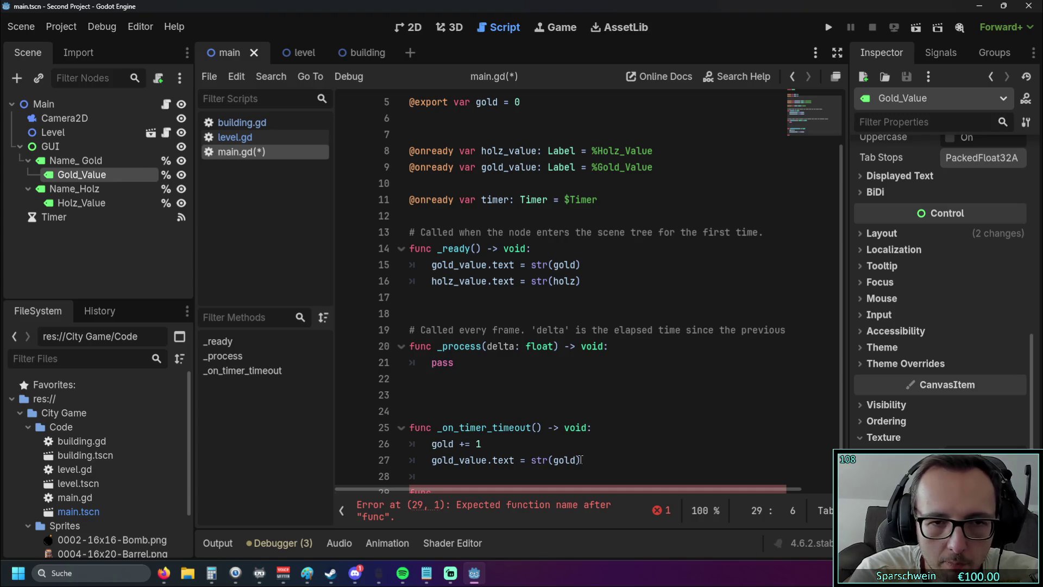
pyautogui.write('_')
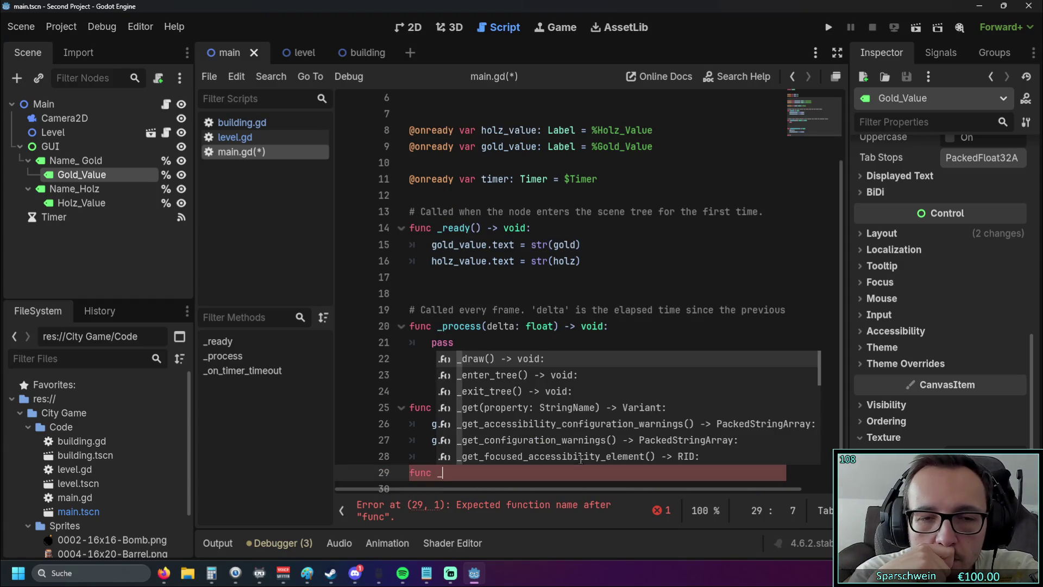
pyautogui.press('BackSpace')
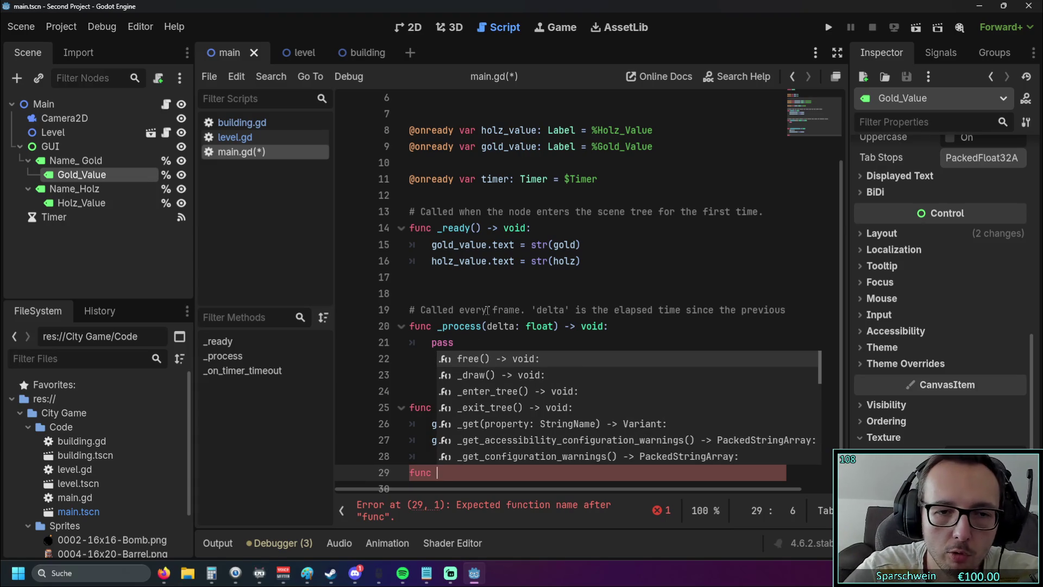
pyautogui.press('Escape')
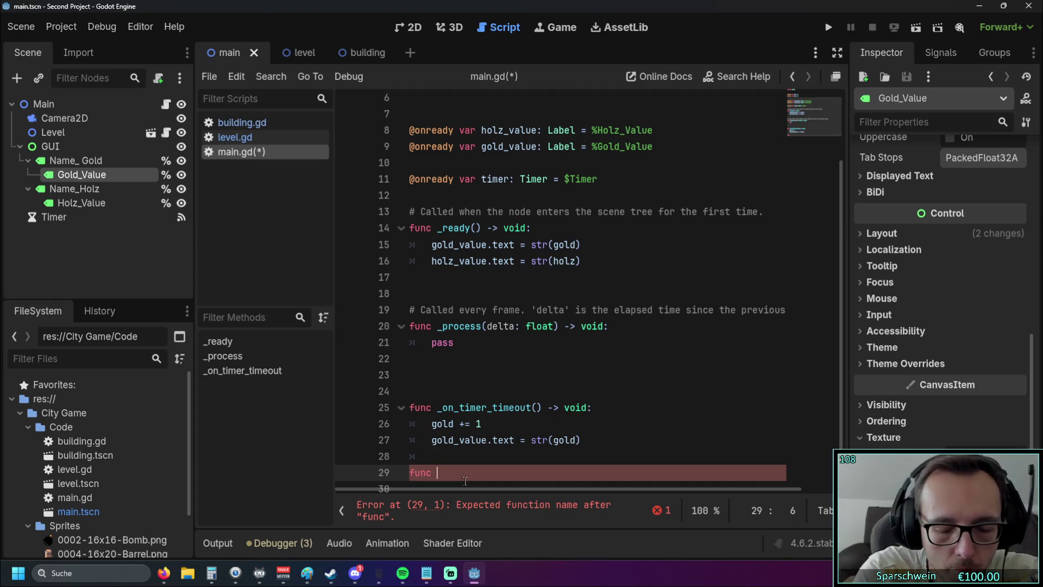
# - Complete the header as func update_value_text(): and give it a pass body
pyautogui.write('update')
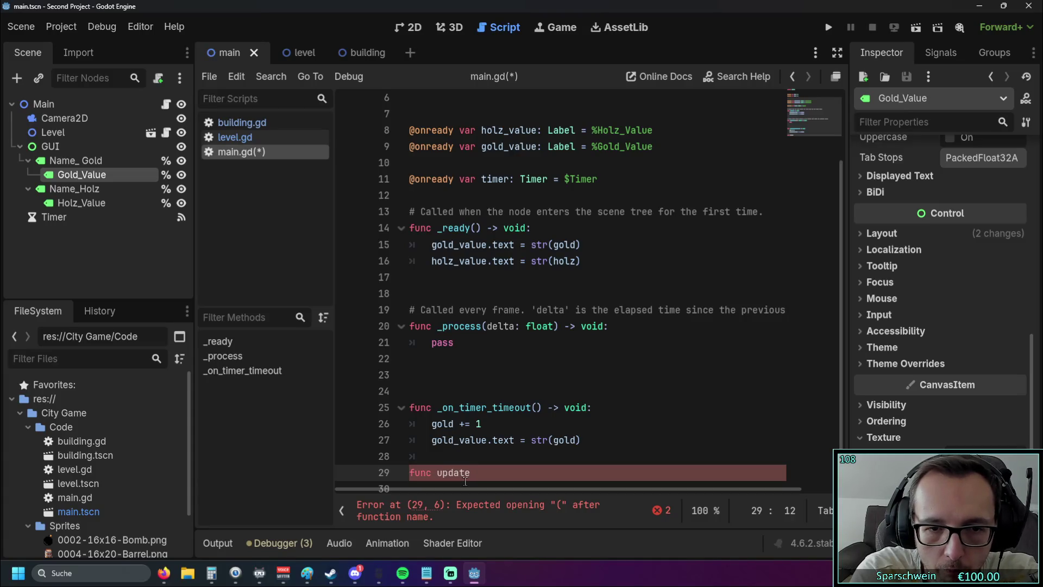
pyautogui.write('_timer')
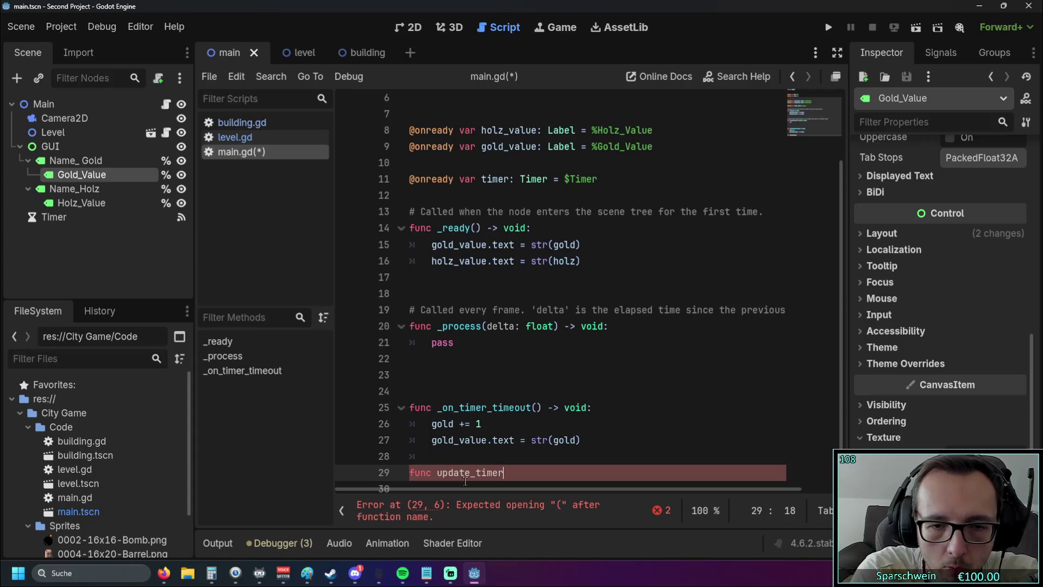
pyautogui.press('BackSpace')
pyautogui.press('BackSpace')
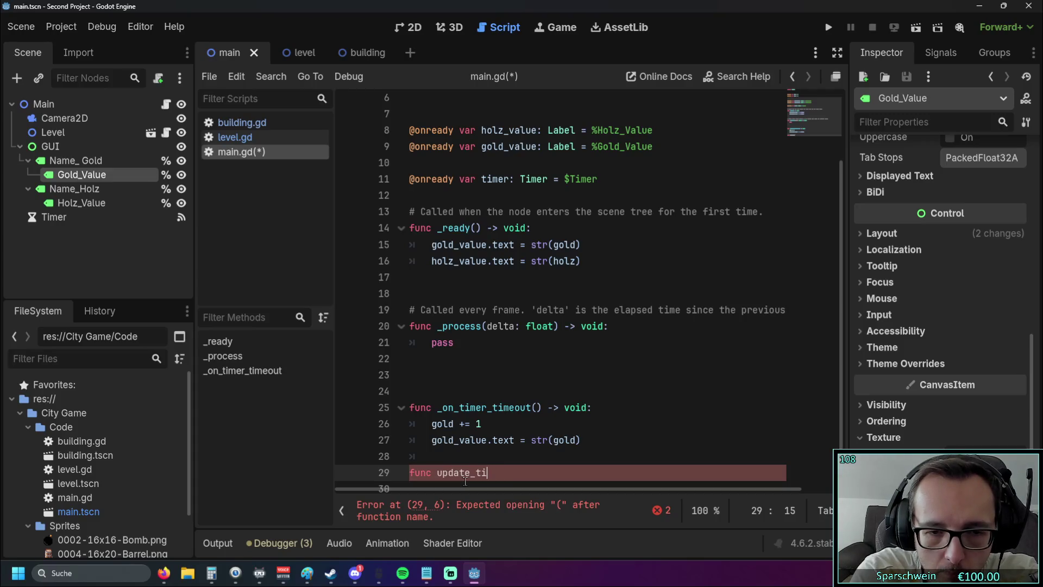
pyautogui.press('BackSpace')
pyautogui.press('BackSpace')
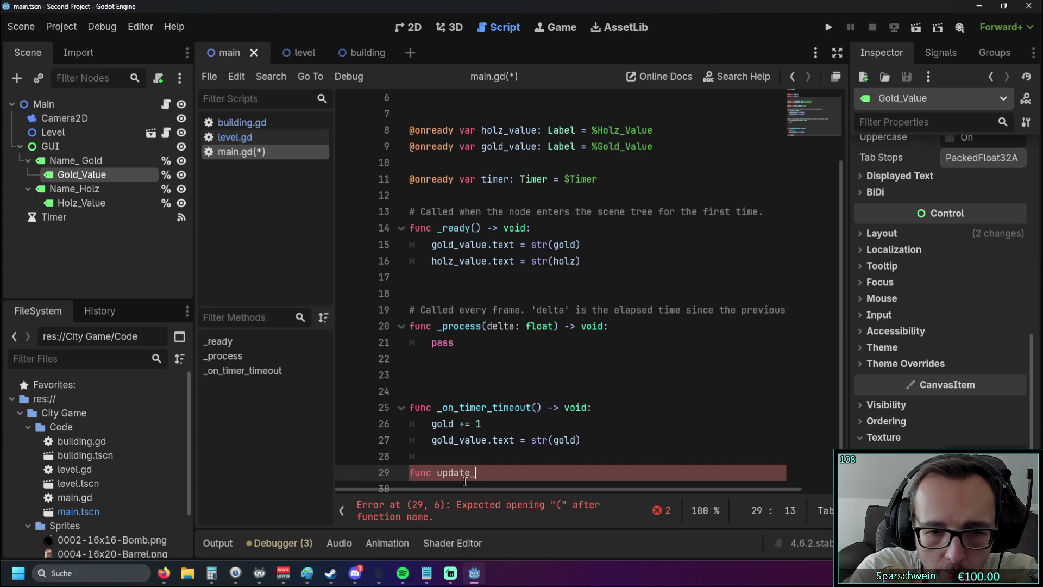
pyautogui.write('value')
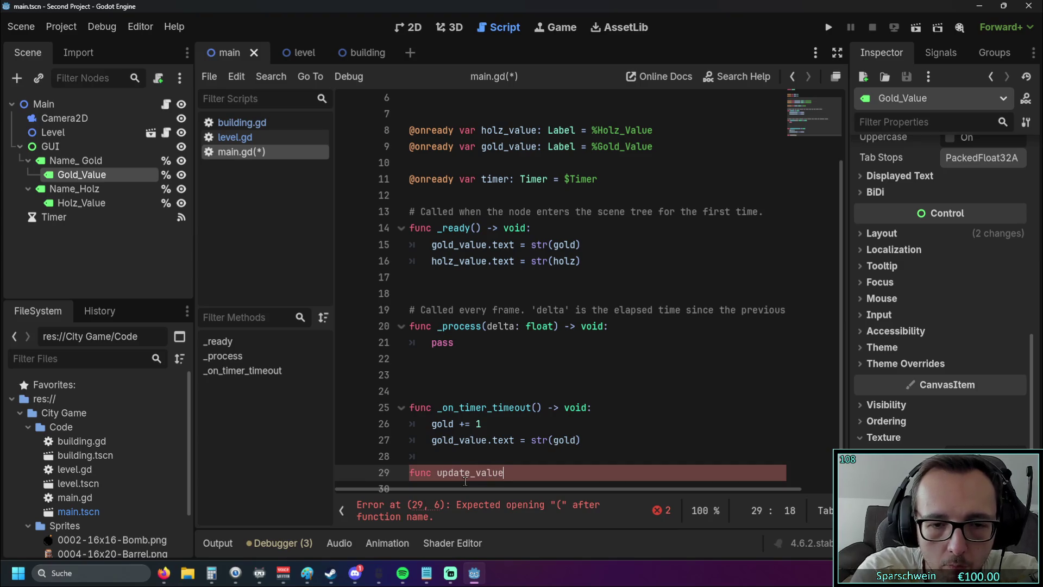
pyautogui.write('_text')
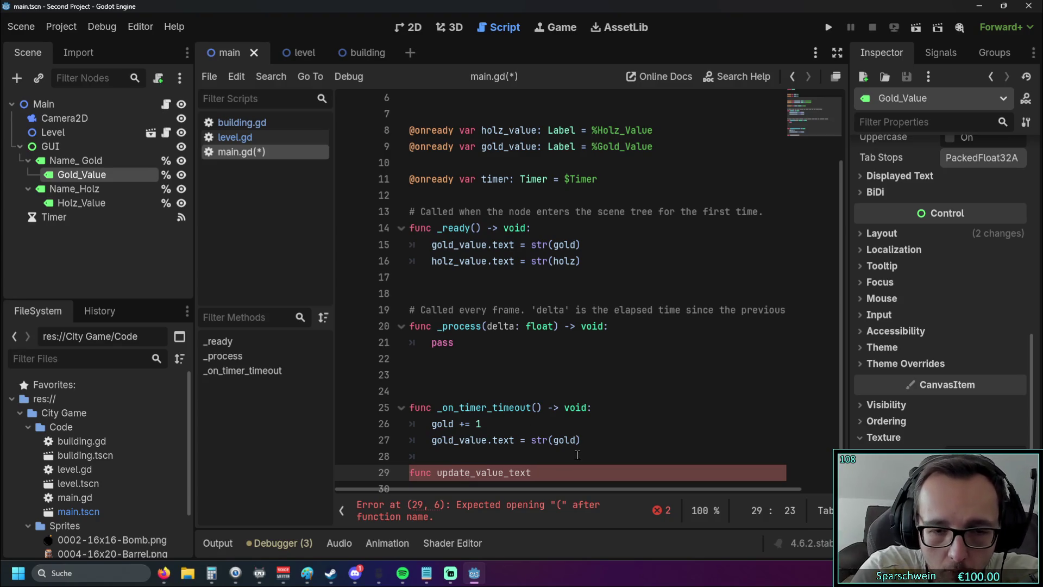
pyautogui.write('():')
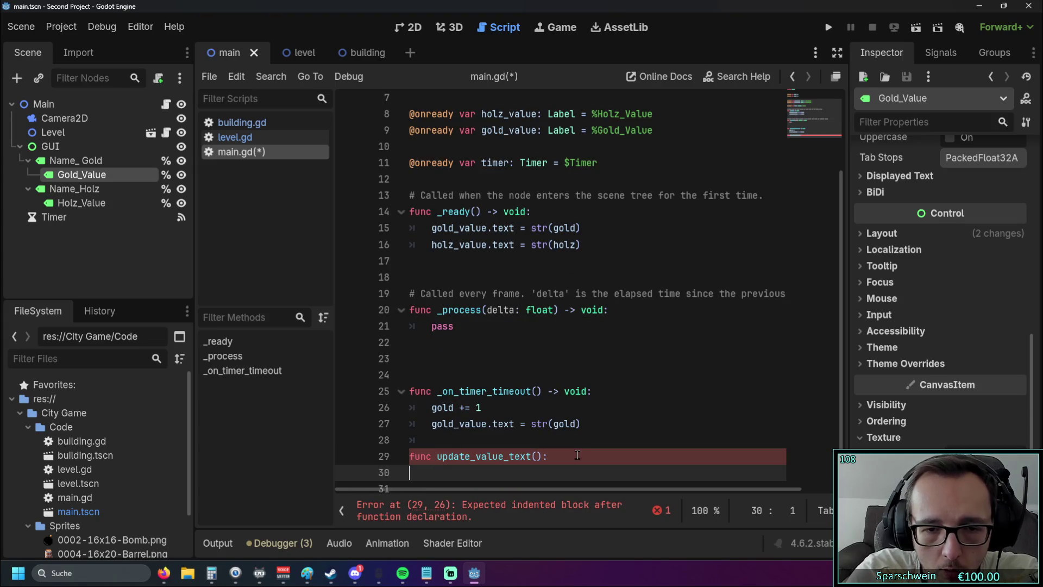
pyautogui.press('BackSpace')
pyautogui.press('BackSpace')
pyautogui.press('BackSpace')
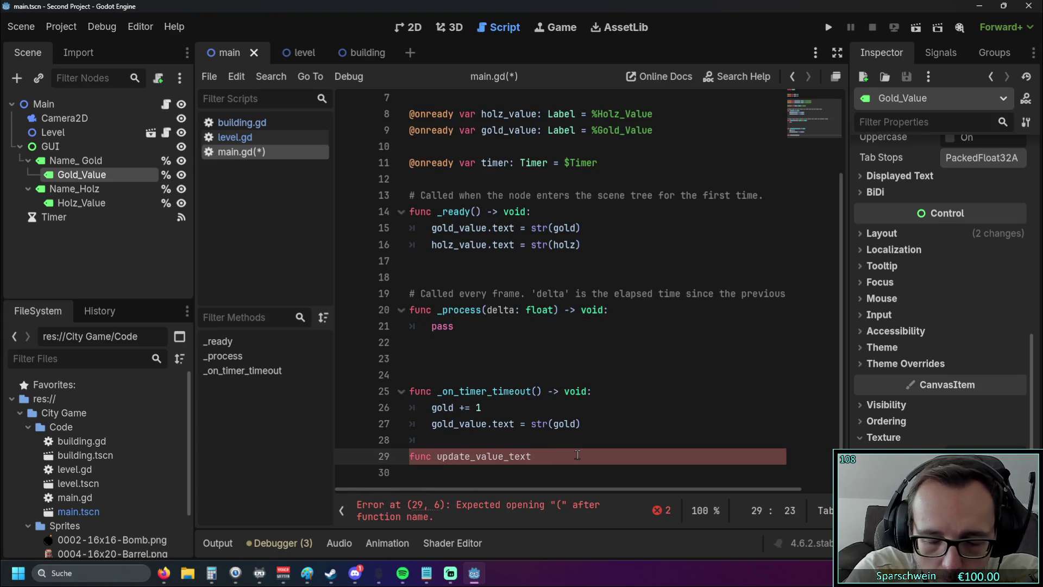
pyautogui.write('()')
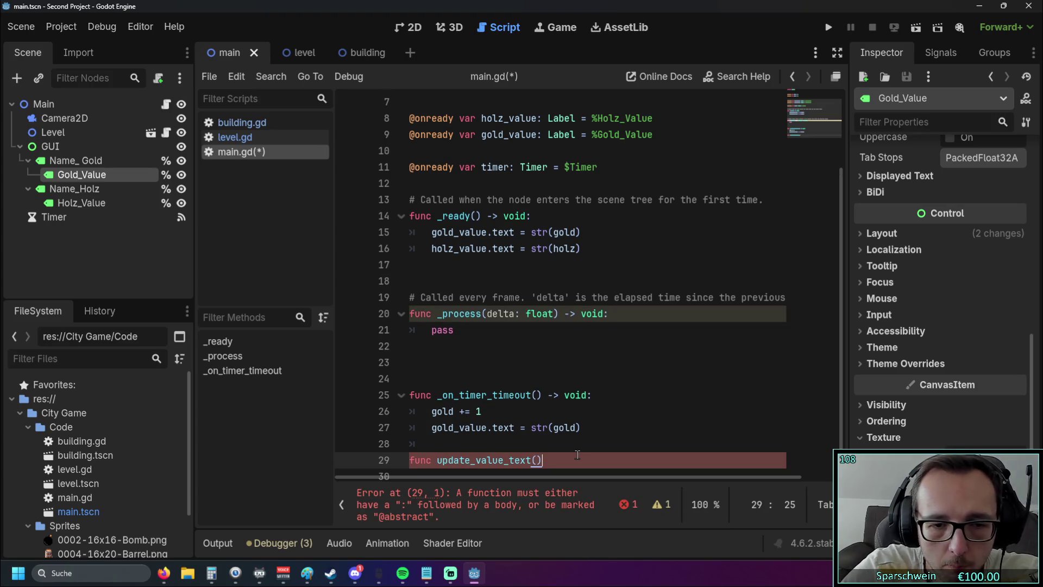
pyautogui.scroll(-1, 563, 413)
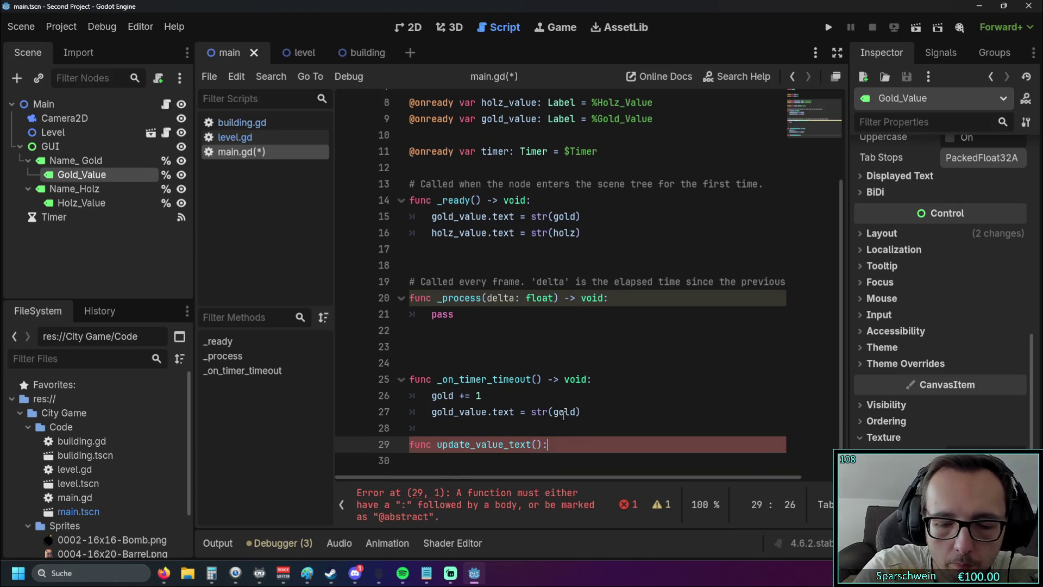
pyautogui.write(':')
pyautogui.press('Return')
pyautogui.write('pass')
pyautogui.press('Return')
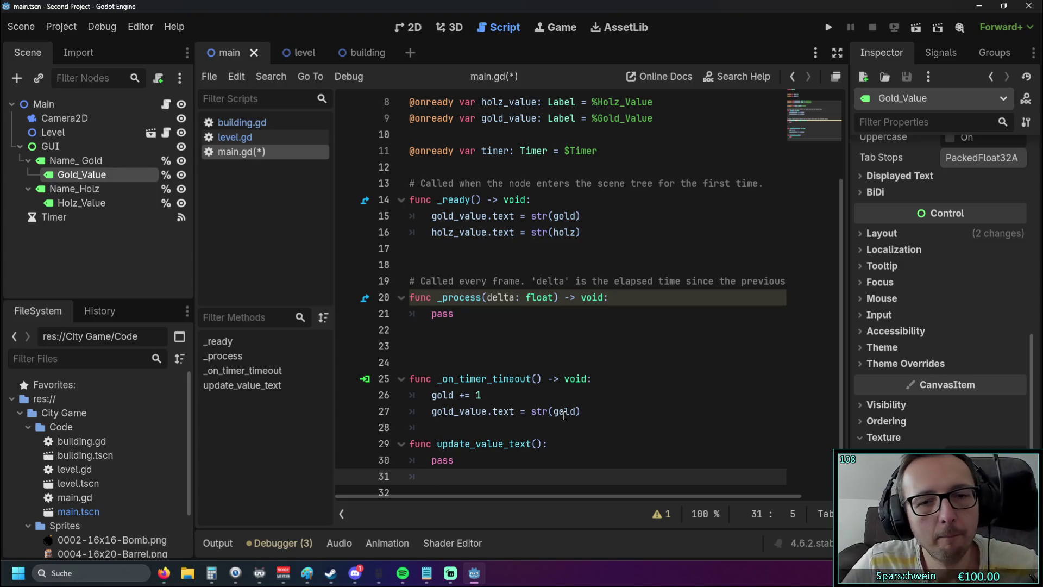
# - Give update_value_text the parameters material, value and add the line material += value below pass
pyautogui.click(538, 443)
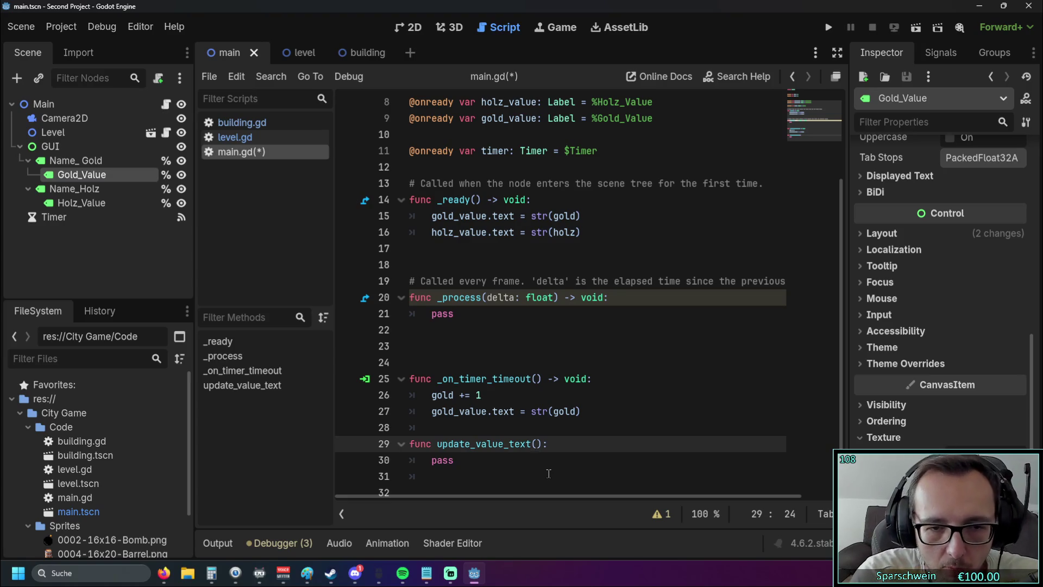
pyautogui.write('material')
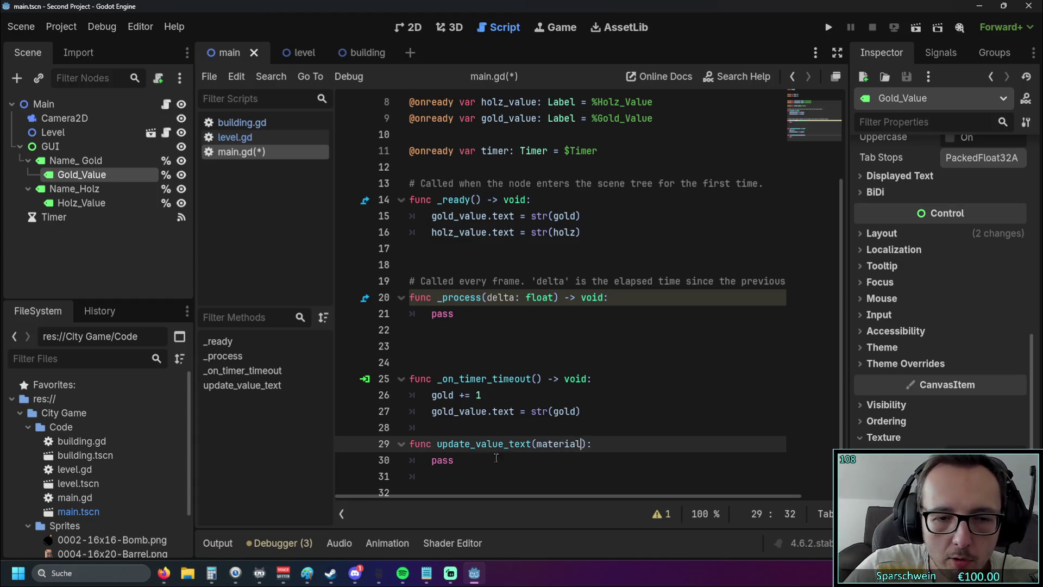
pyautogui.click(465, 472)
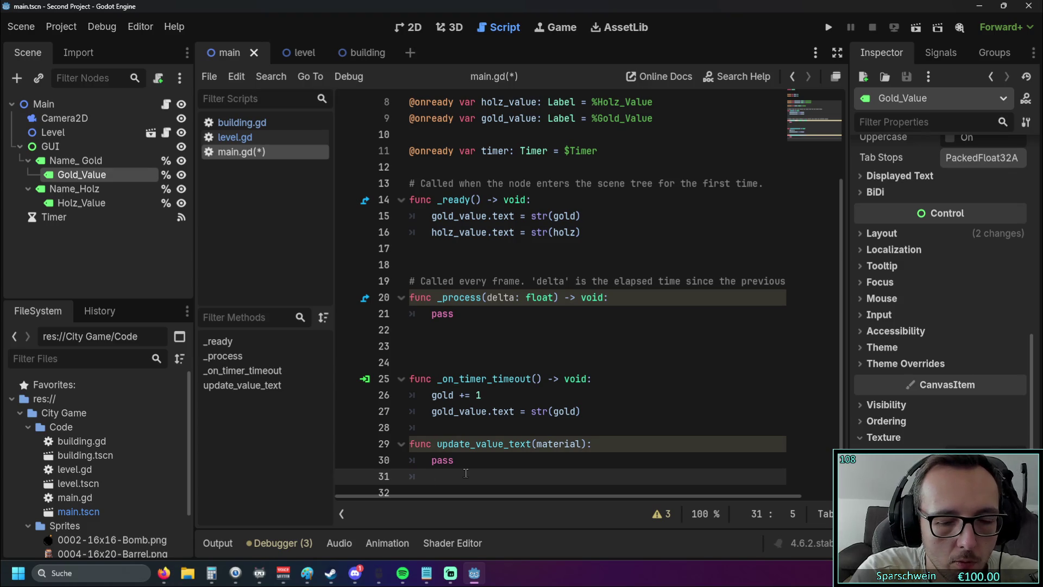
pyautogui.write('mate')
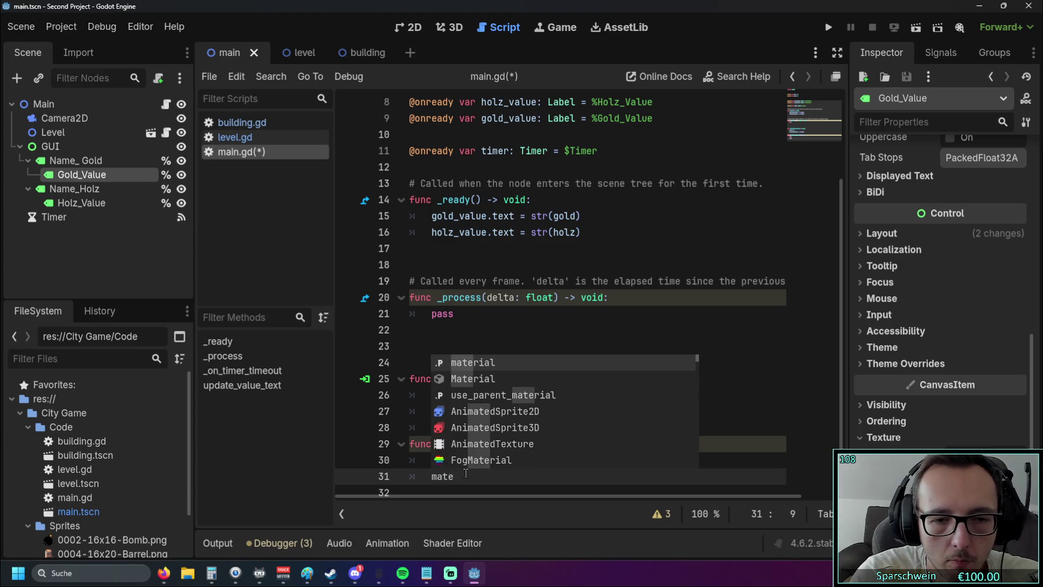
pyautogui.write('rial')
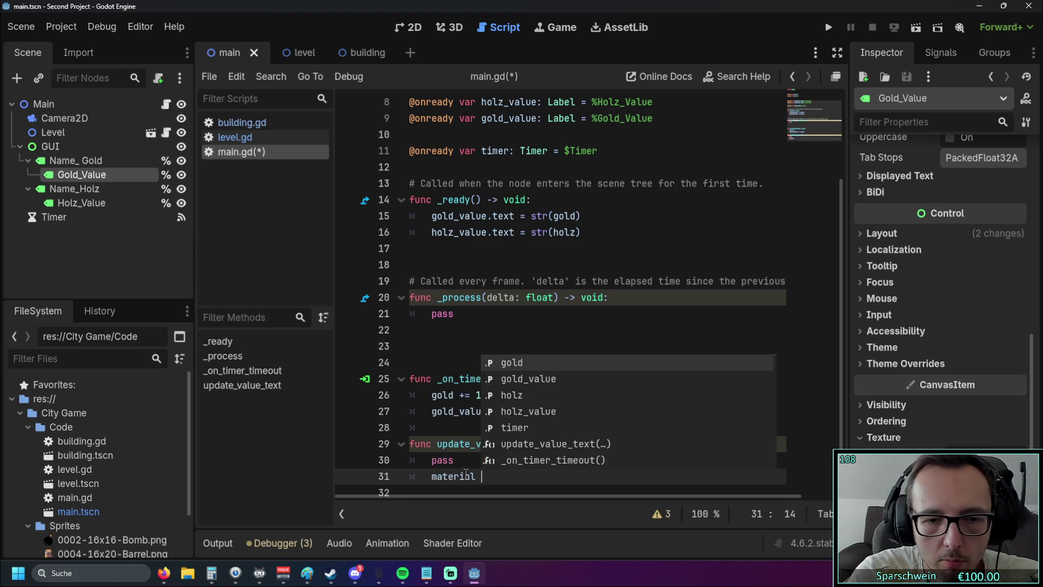
pyautogui.click(474, 428)
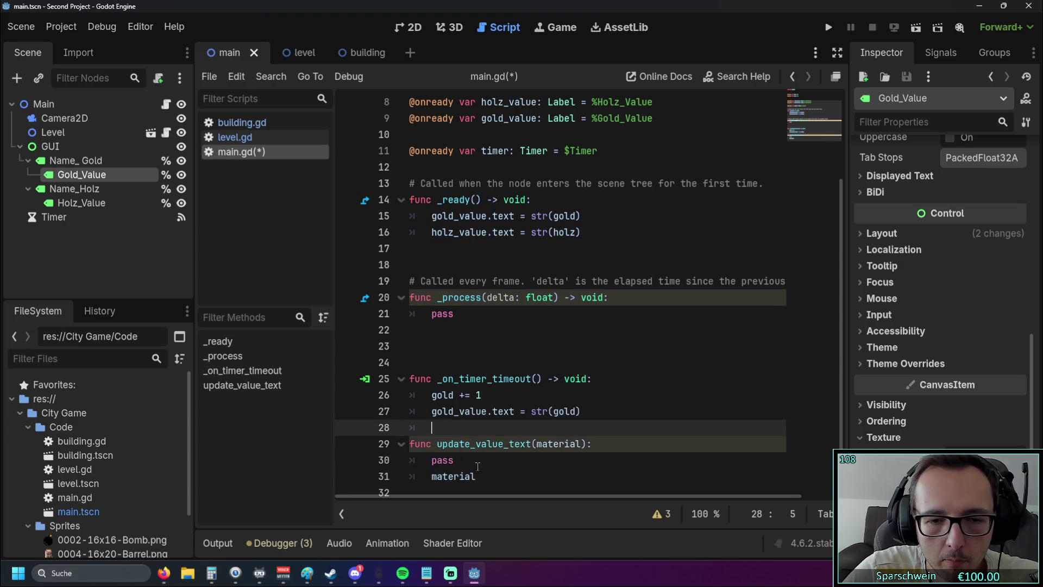
pyautogui.click(505, 476)
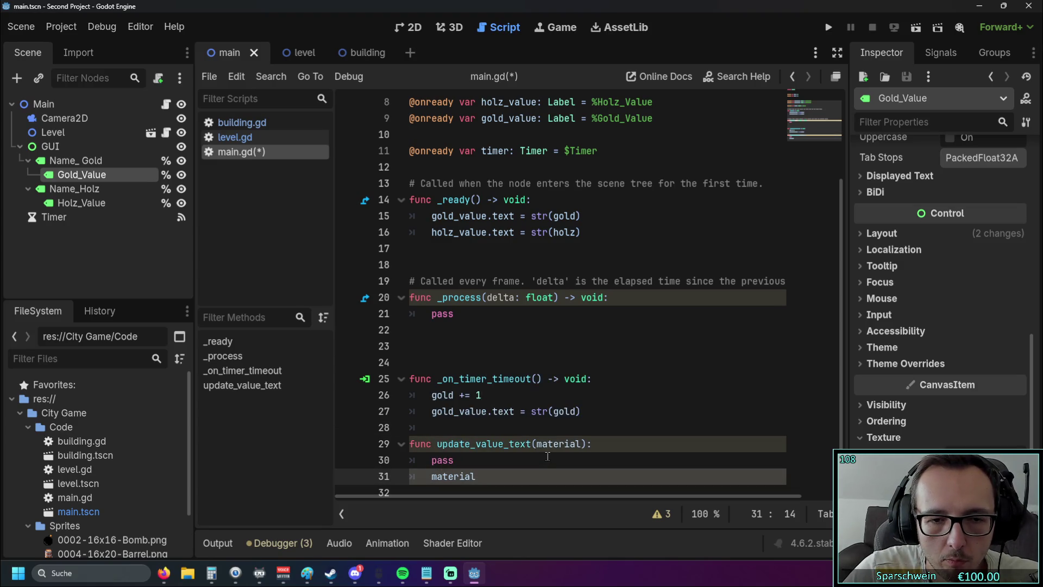
pyautogui.click(580, 444)
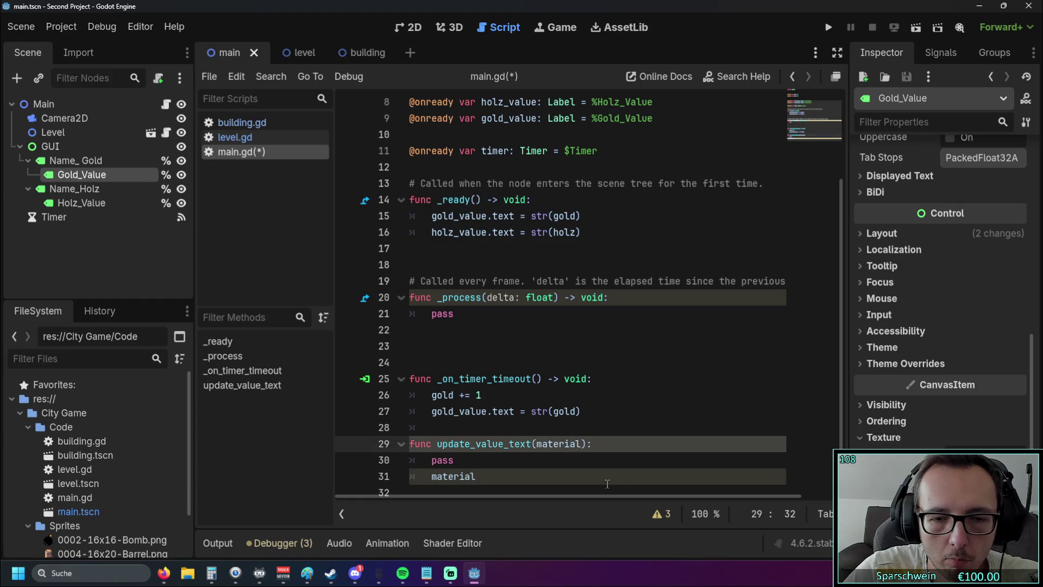
pyautogui.write(', value')
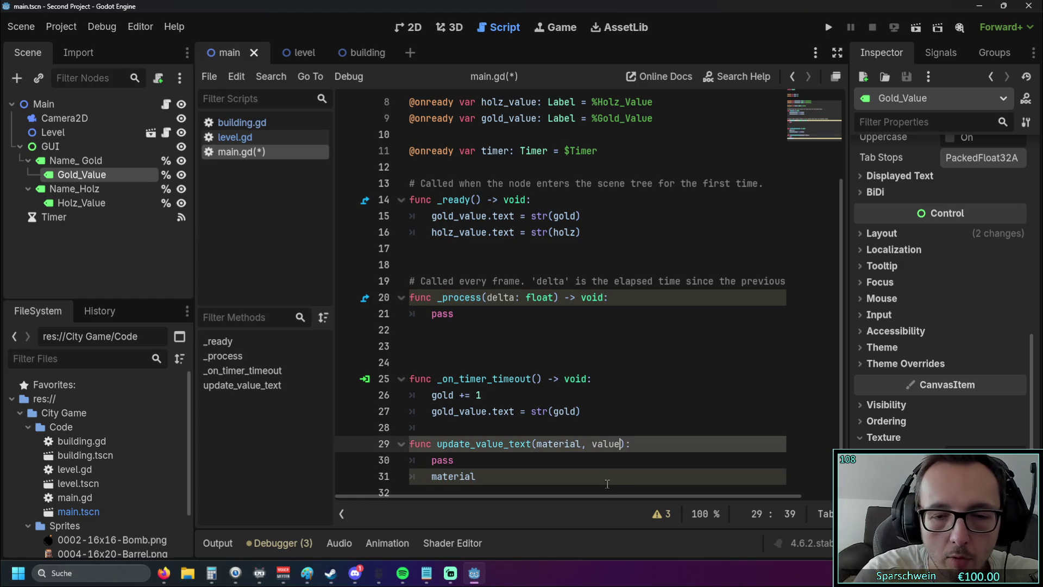
pyautogui.click(600, 475)
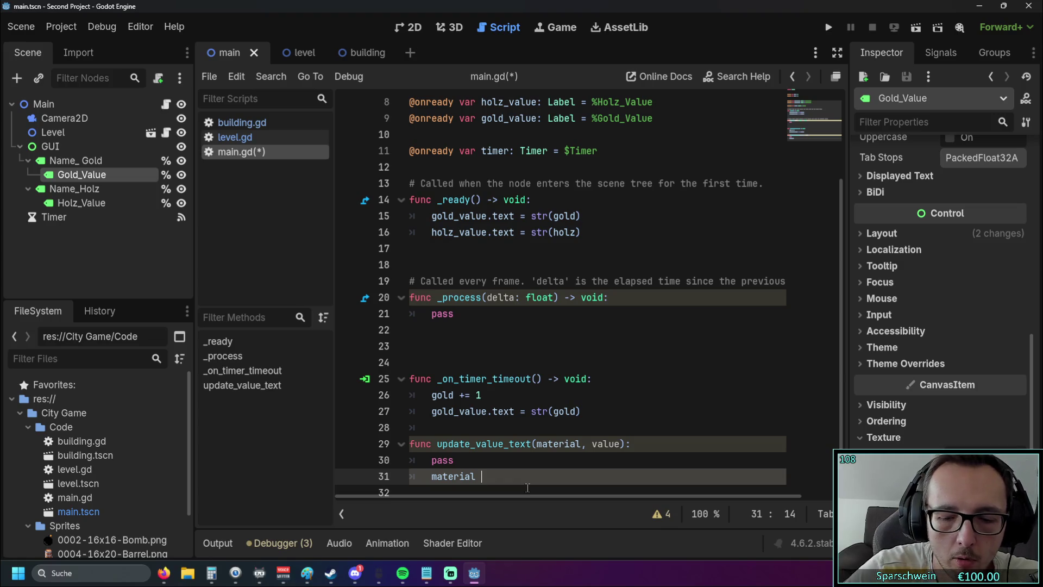
pyautogui.write('+= ')
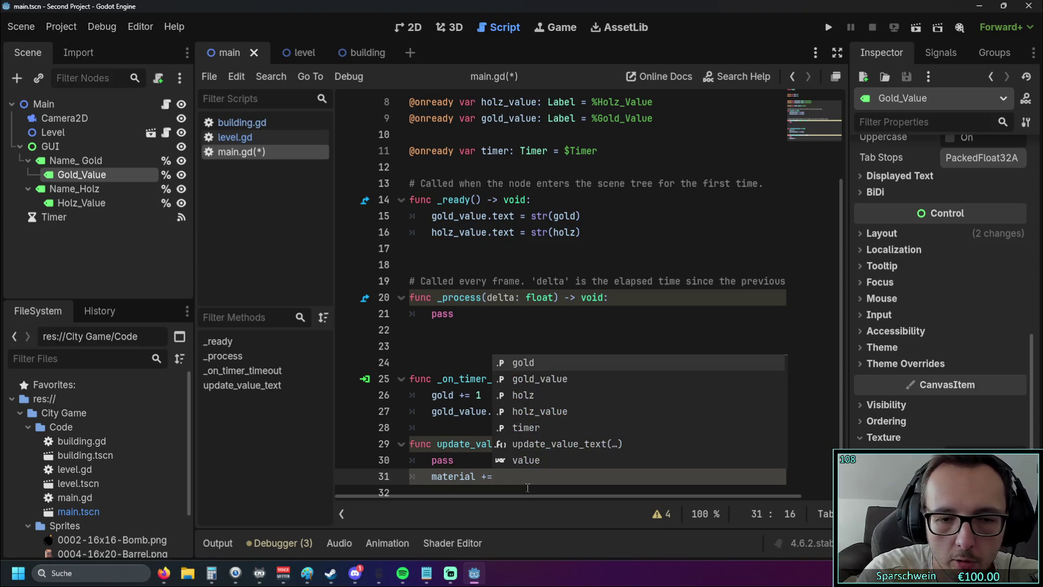
pyautogui.write('value')
pyautogui.click(516, 346)
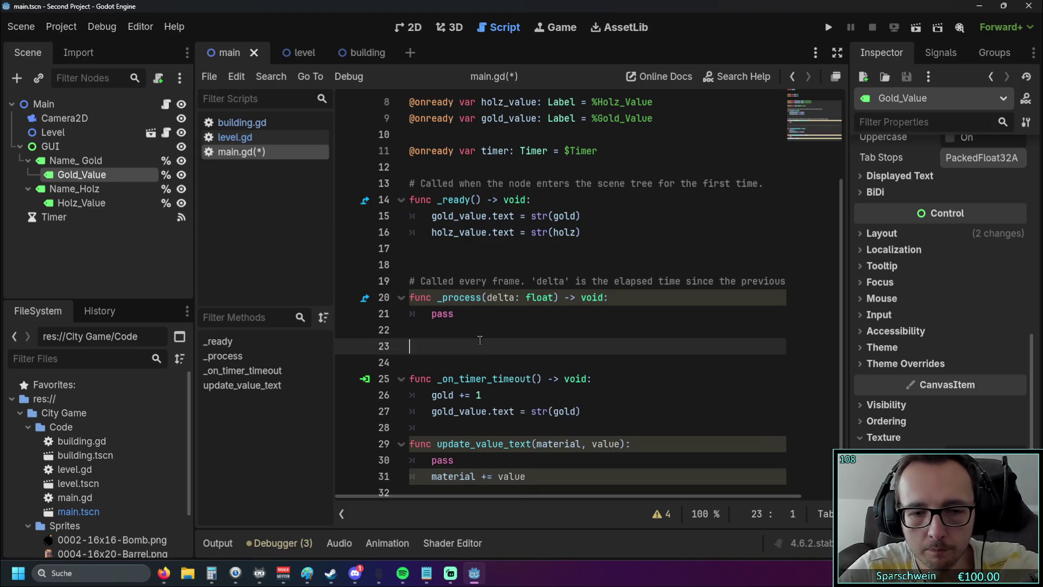
pyautogui.scroll(-1, 516, 360)
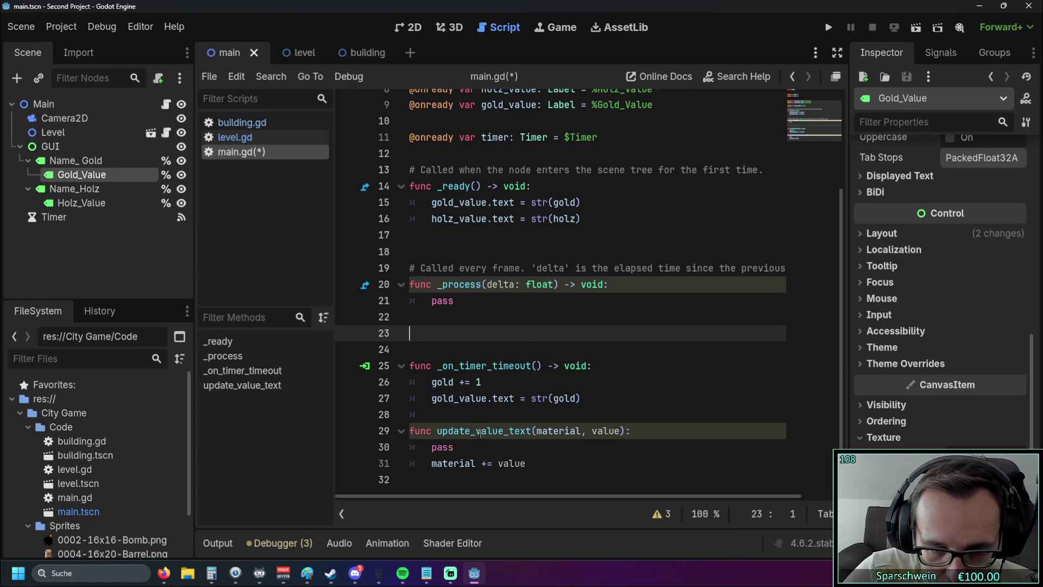
pyautogui.click(462, 471)
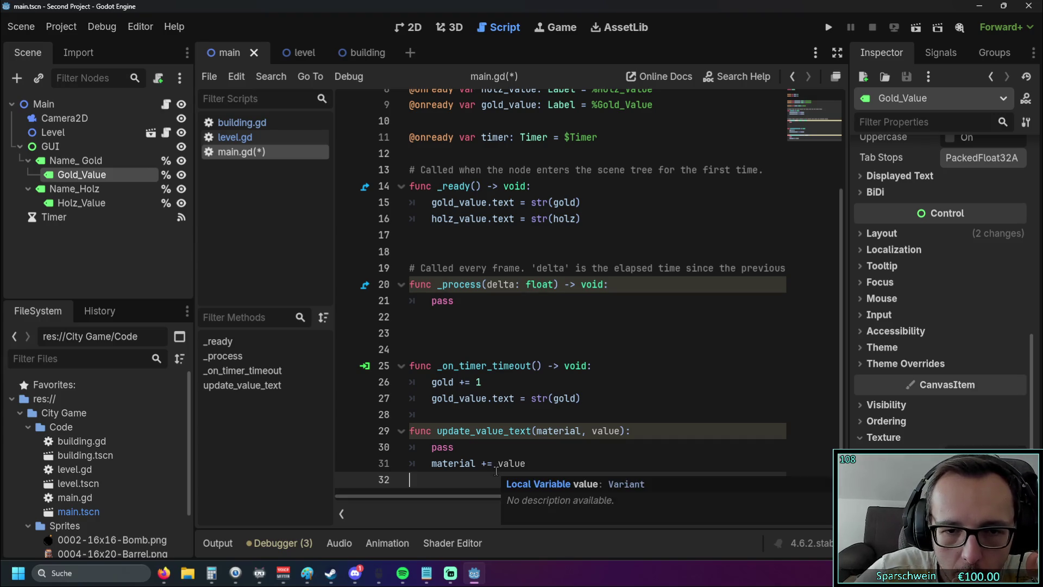
pyautogui.press('Tab')
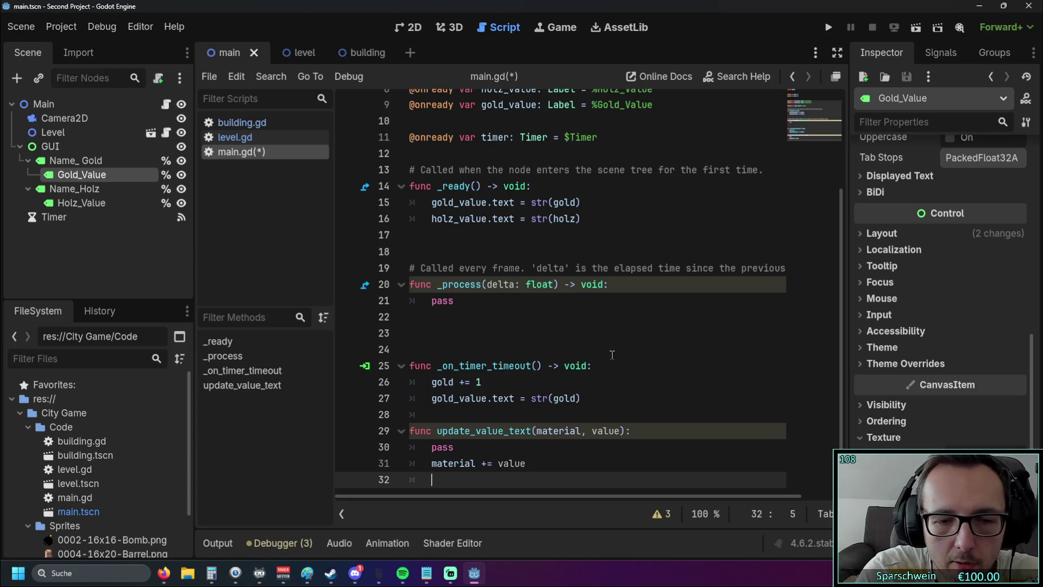
pyautogui.write('material')
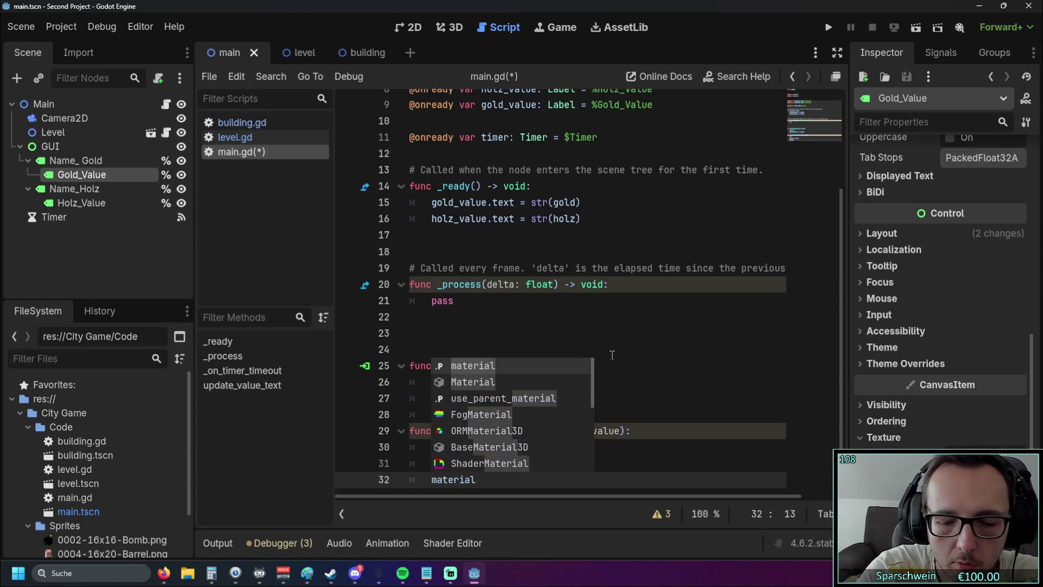
pyautogui.write('_')
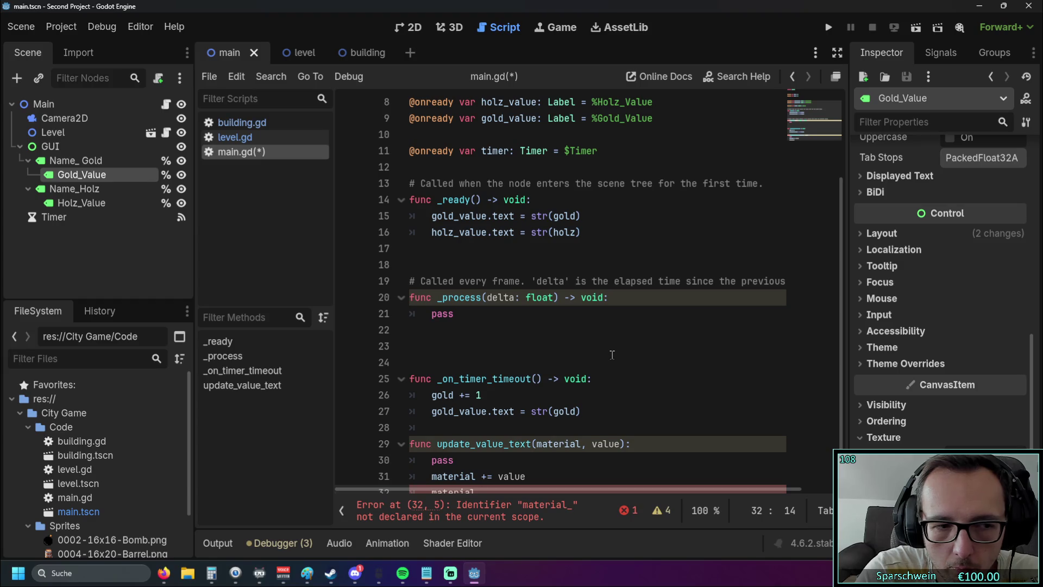
pyautogui.press('BackSpace')
pyautogui.press('BackSpace')
pyautogui.press('BackSpace')
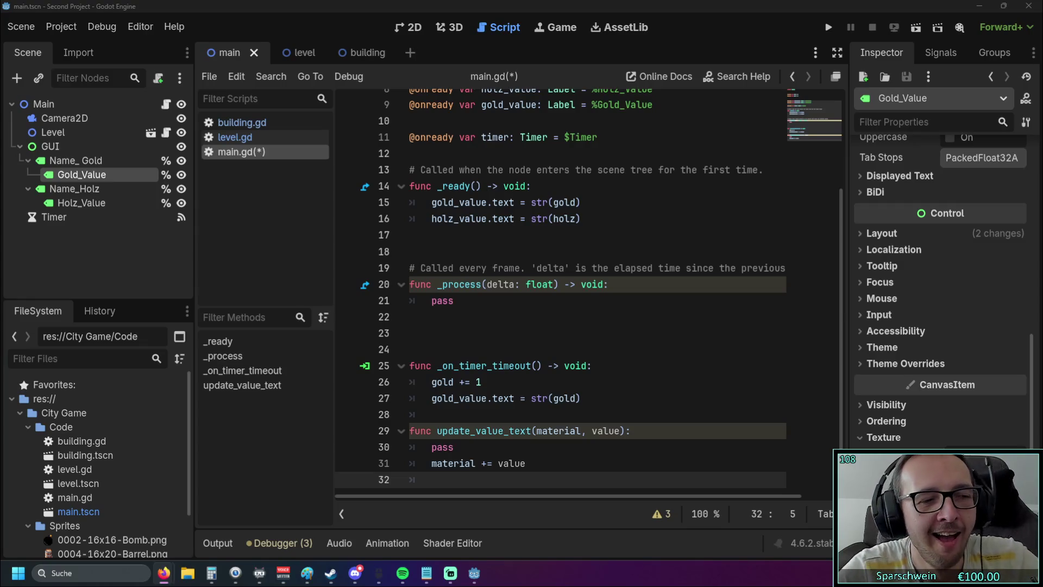
pyautogui.press('Up')
pyautogui.press('Up')
pyautogui.press('Up')
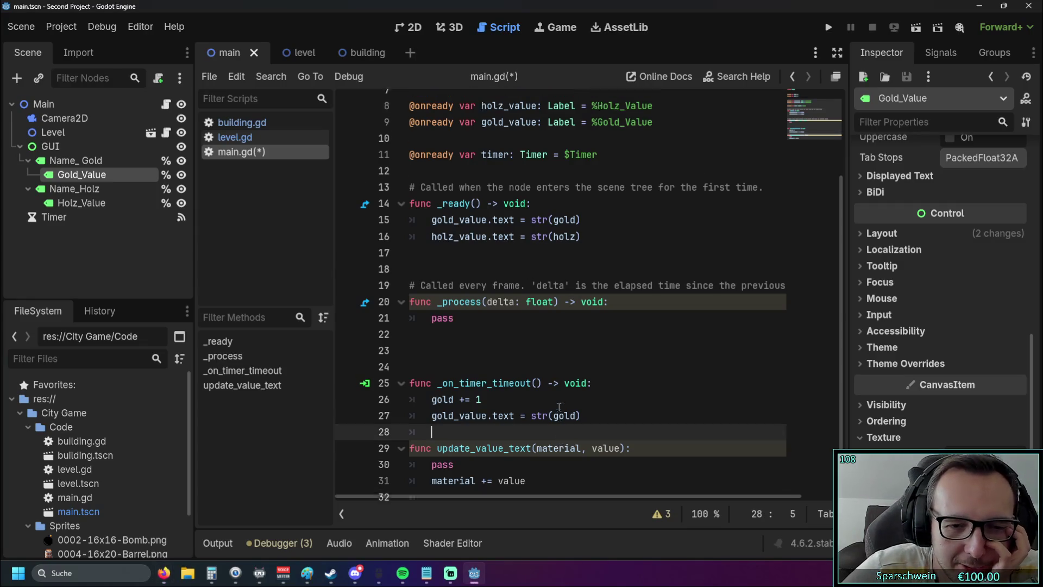
# - Adjust blank lines around update_value_text, _on_timer_timeout, and the label and timer variables to exactly two
pyautogui.scroll(3, 550, 371)
pyautogui.scroll(-3, 550, 358)
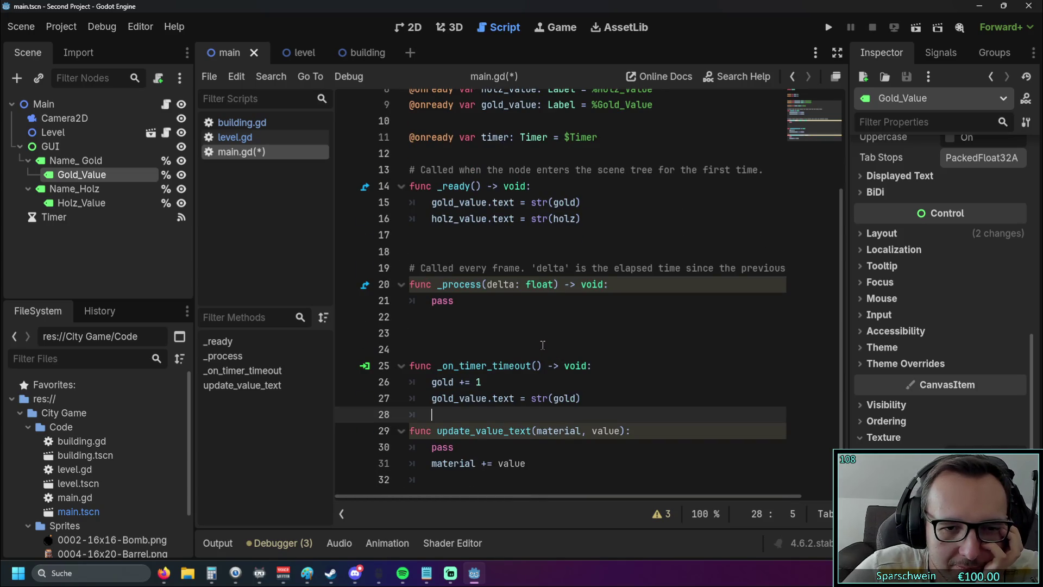
pyautogui.press('Return')
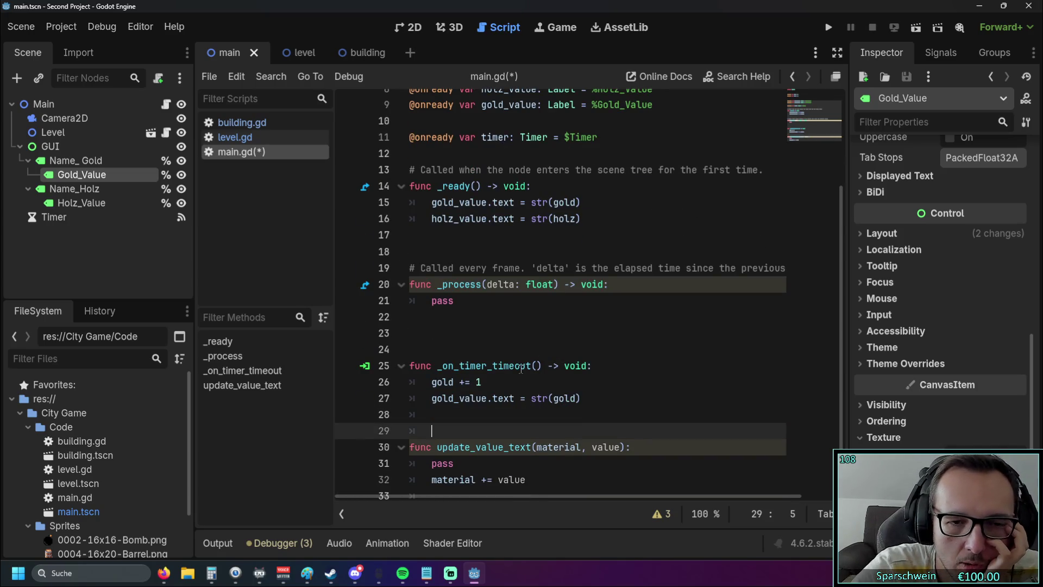
pyautogui.click(461, 354)
pyautogui.press('BackSpace')
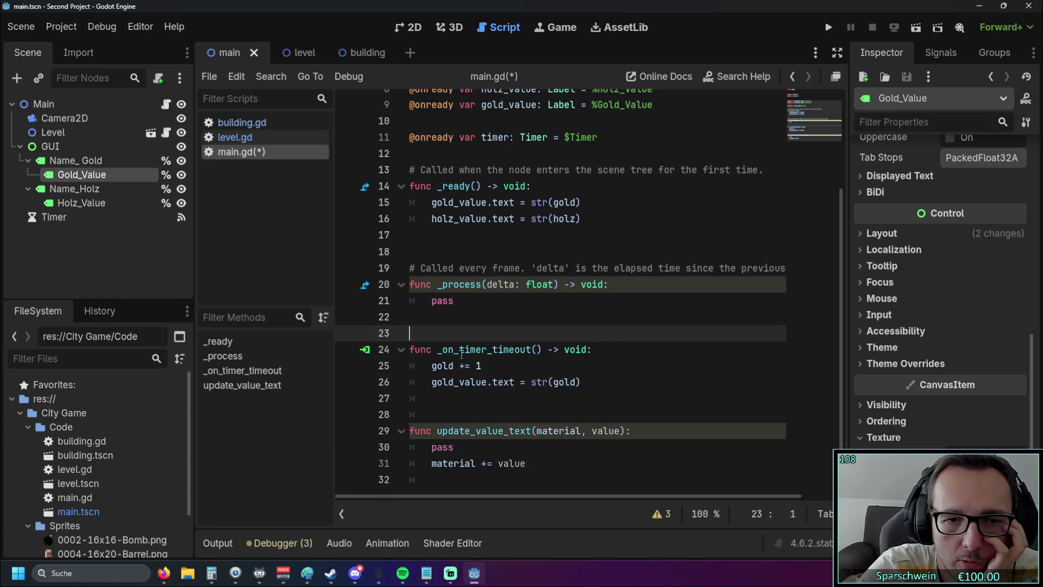
pyautogui.scroll(4, 498, 283)
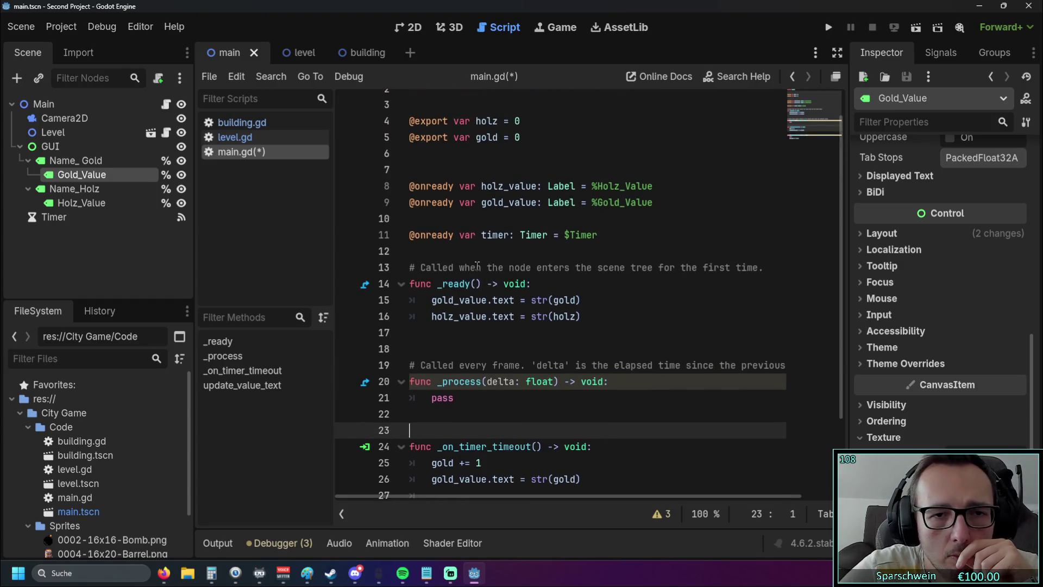
pyautogui.click(487, 247)
pyautogui.press('Return')
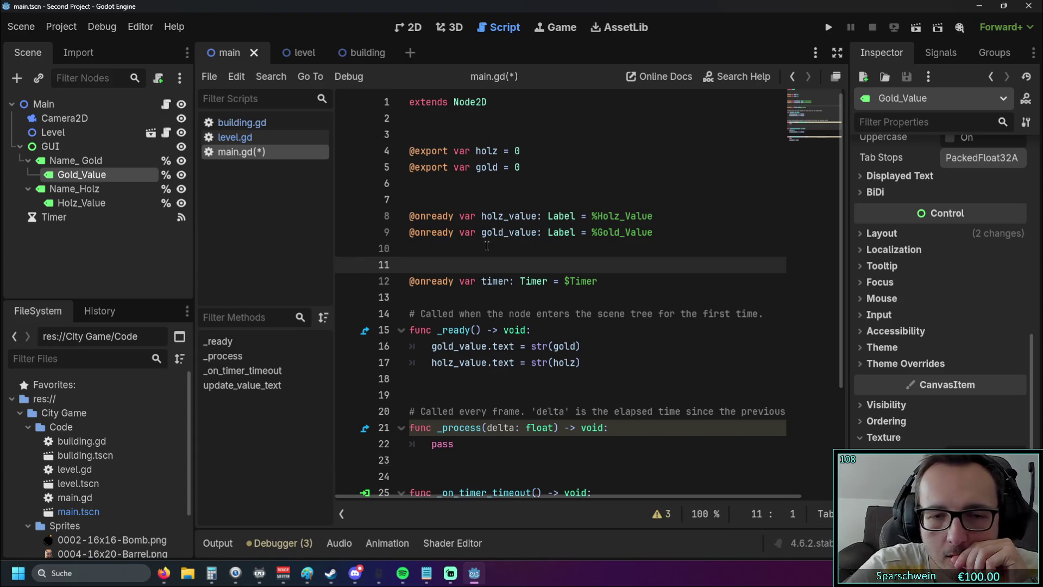
pyautogui.click(496, 296)
pyautogui.press('Return')
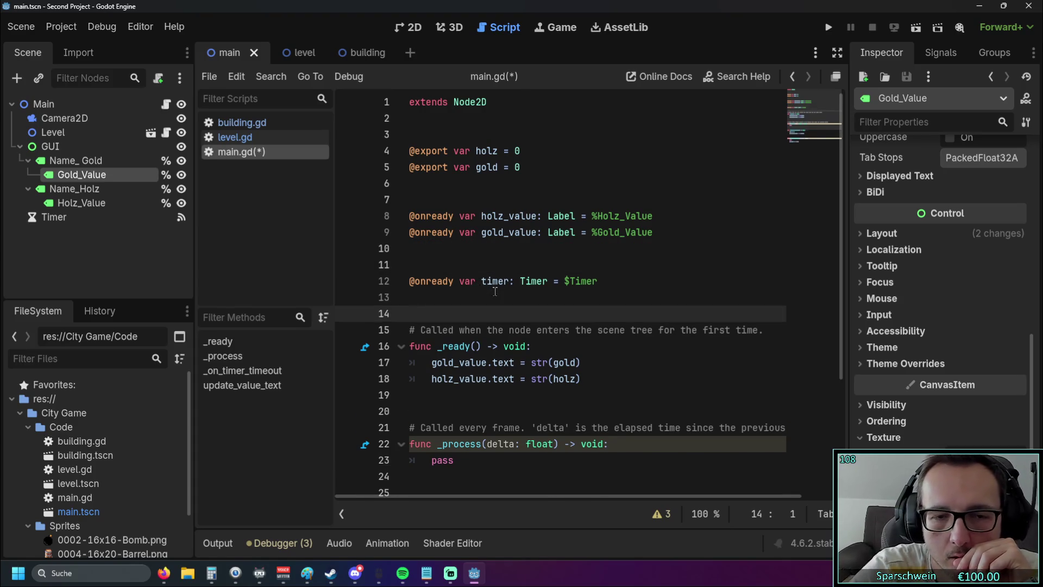
pyautogui.scroll(-5, 473, 266)
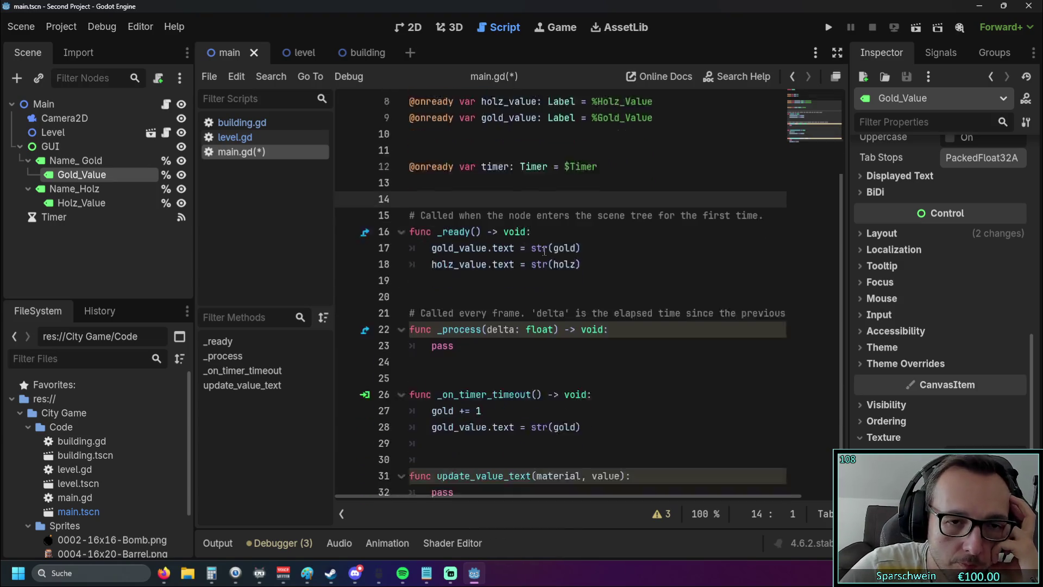
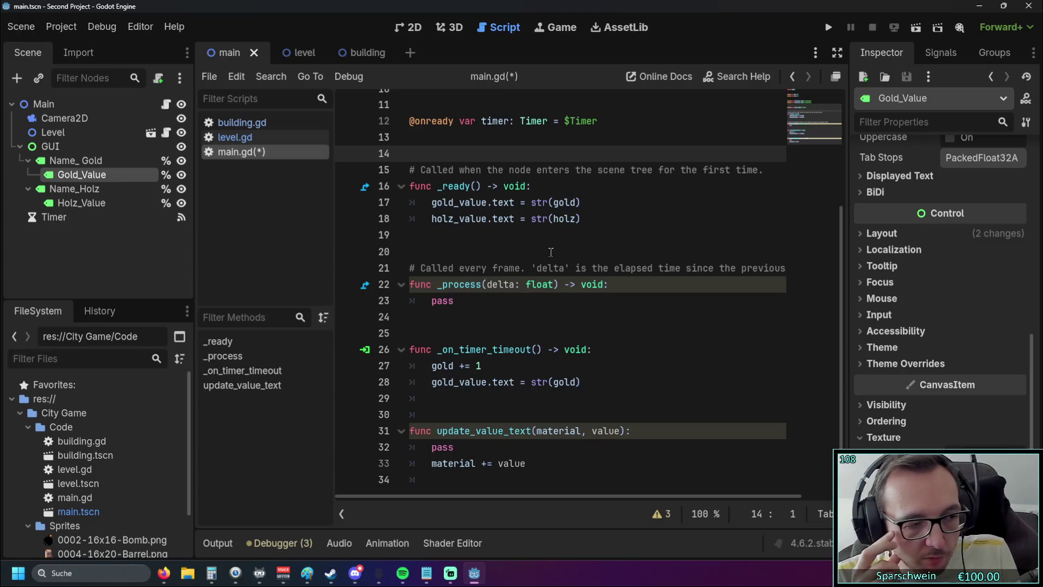
# - Check the YouTube tutorial in Firefox, then return to the Godot script editor
pyautogui.moveTo(164, 573)
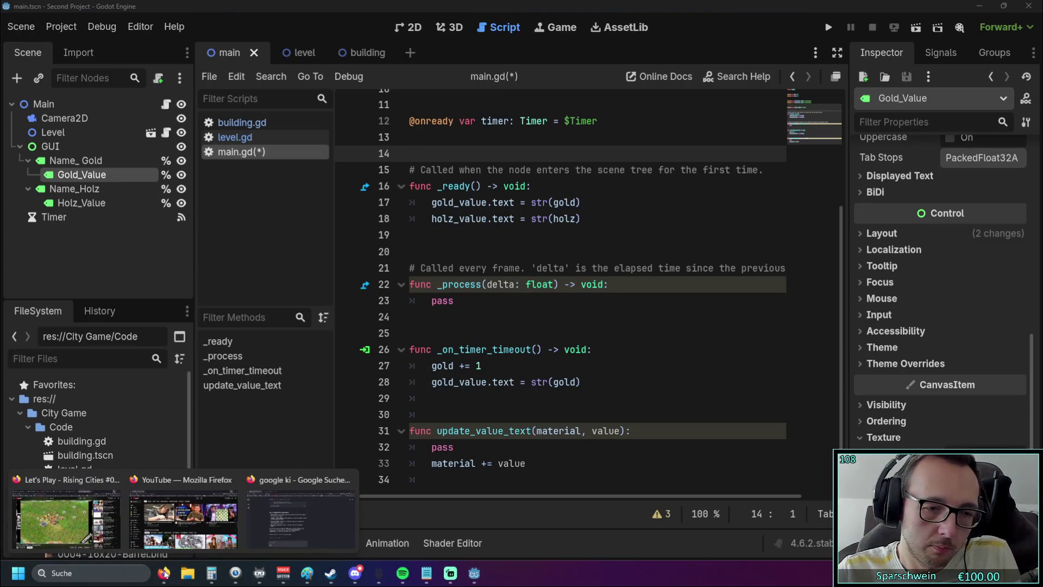
pyautogui.click(65, 519)
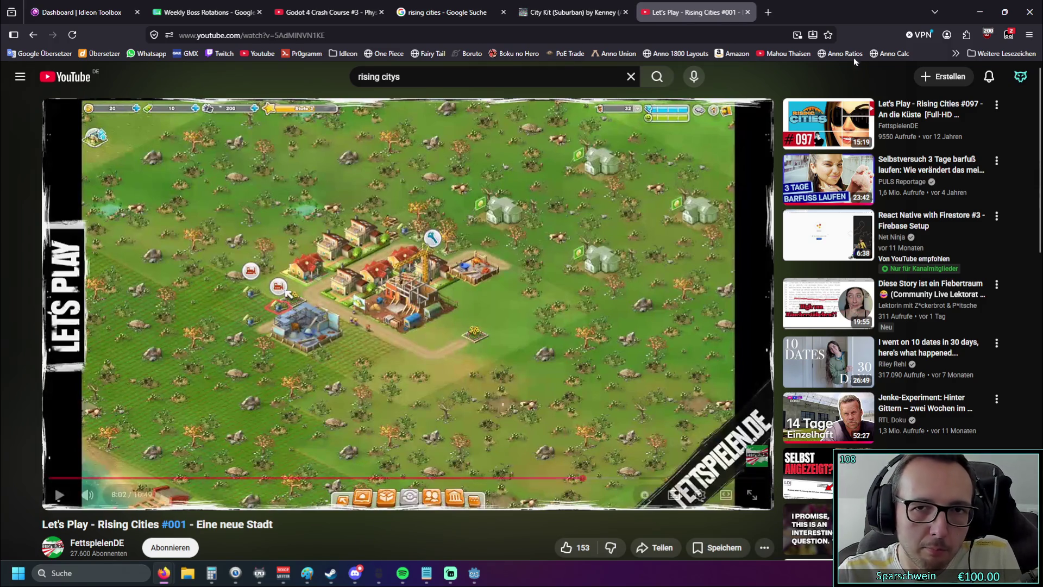
pyautogui.hotkey('alt', 'Tab')
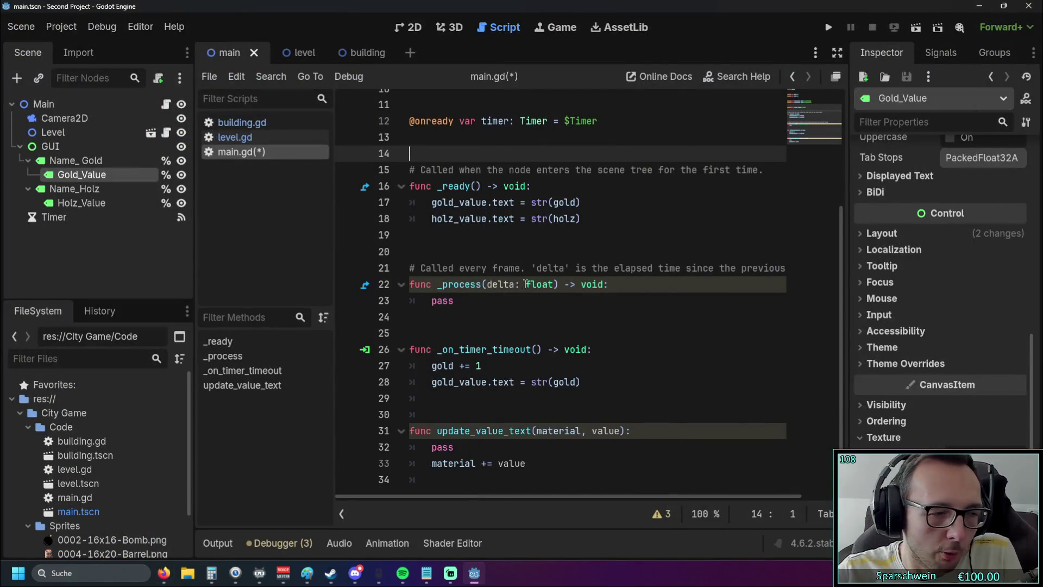
pyautogui.moveTo(526, 283)
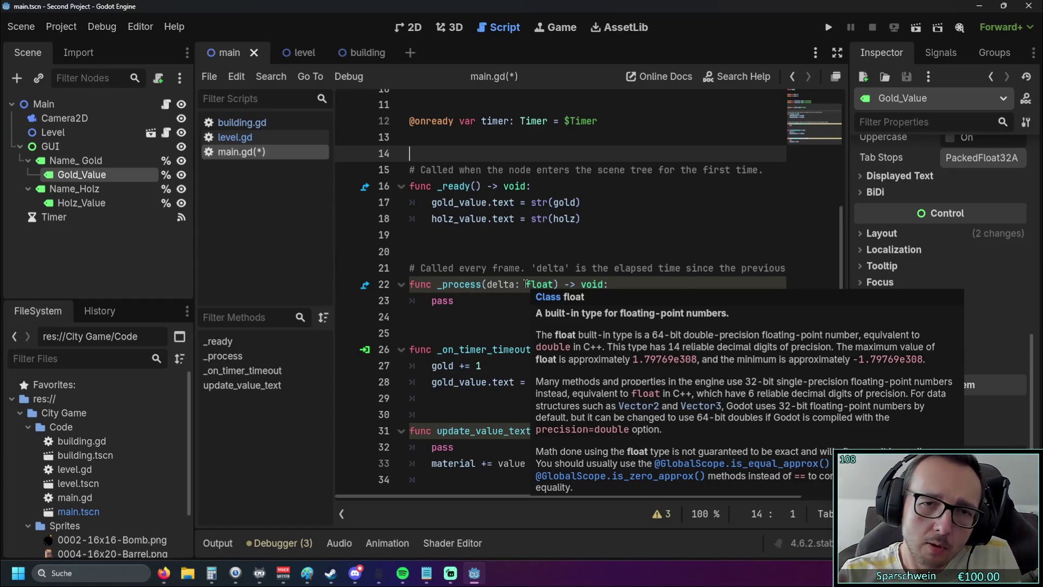
pyautogui.scroll(3, 497, 228)
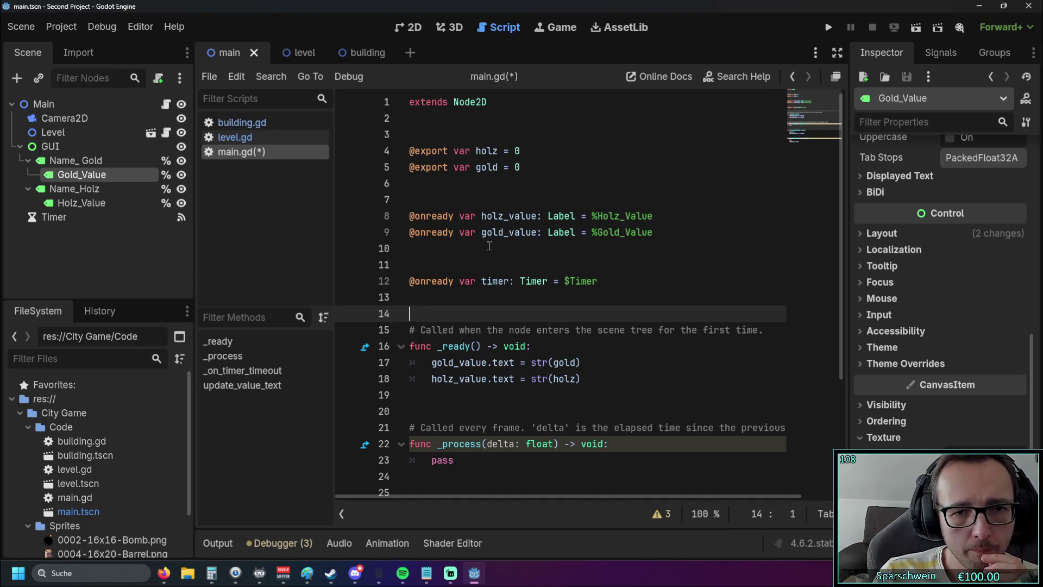
# - Declare var item_name_list = [holz, gold] on a new line below the label variables
pyautogui.click(490, 246)
pyautogui.press('Return')
pyautogui.press('Return')
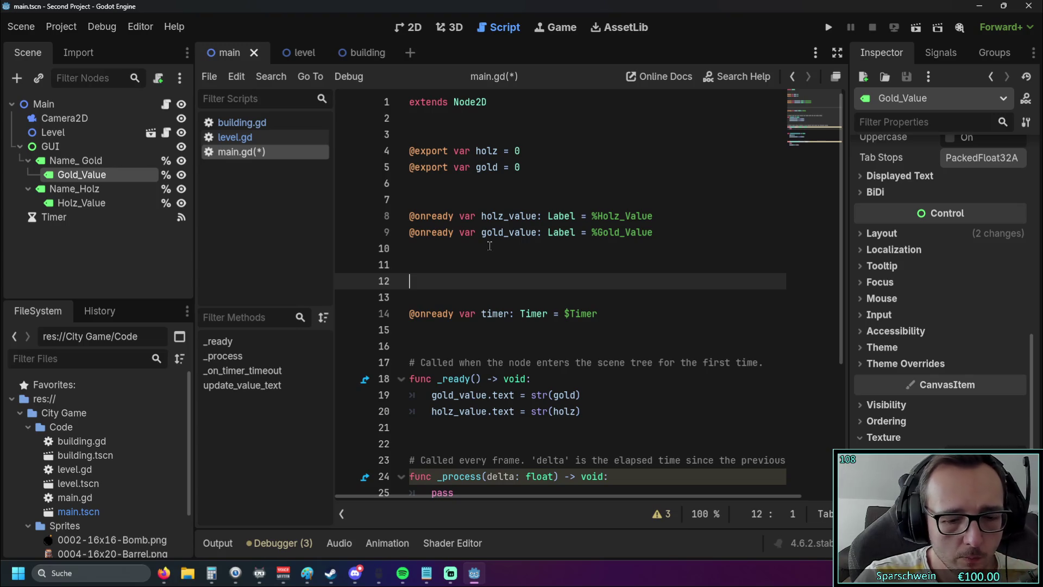
pyautogui.write('var')
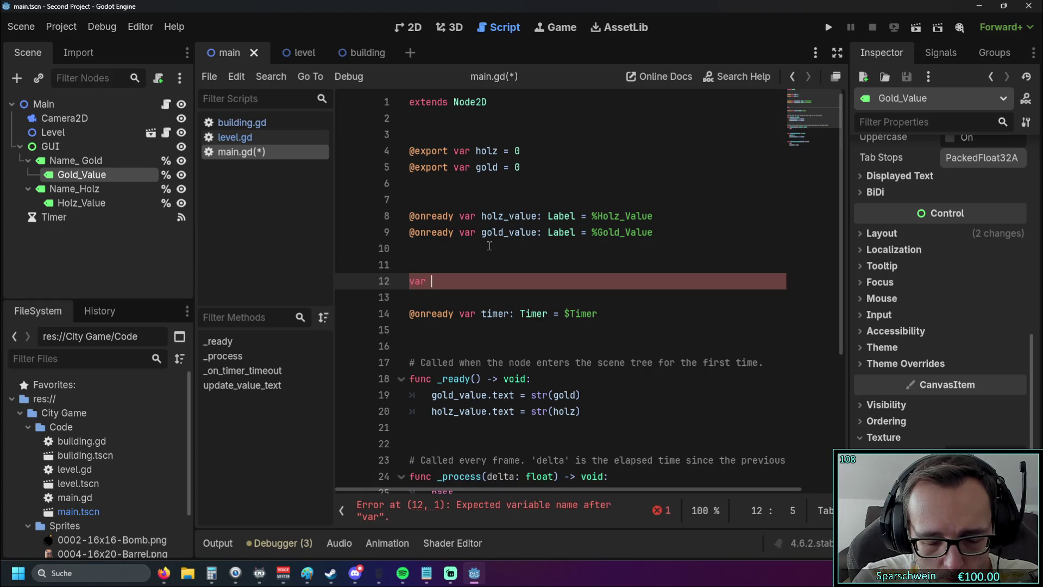
pyautogui.write('Item')
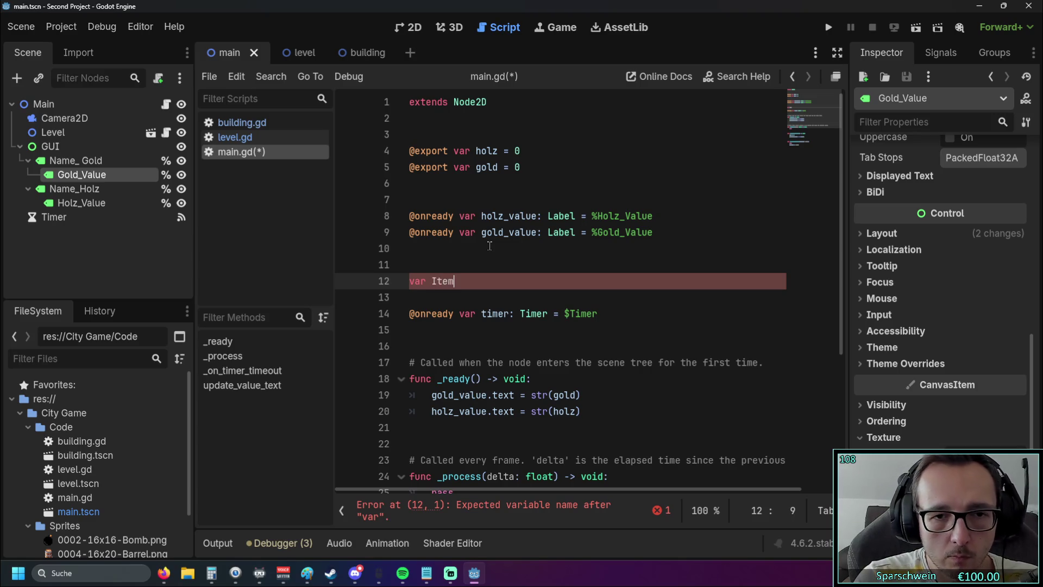
pyautogui.press('BackSpace')
pyautogui.press('BackSpace')
pyautogui.press('BackSpace')
pyautogui.write('item_name')
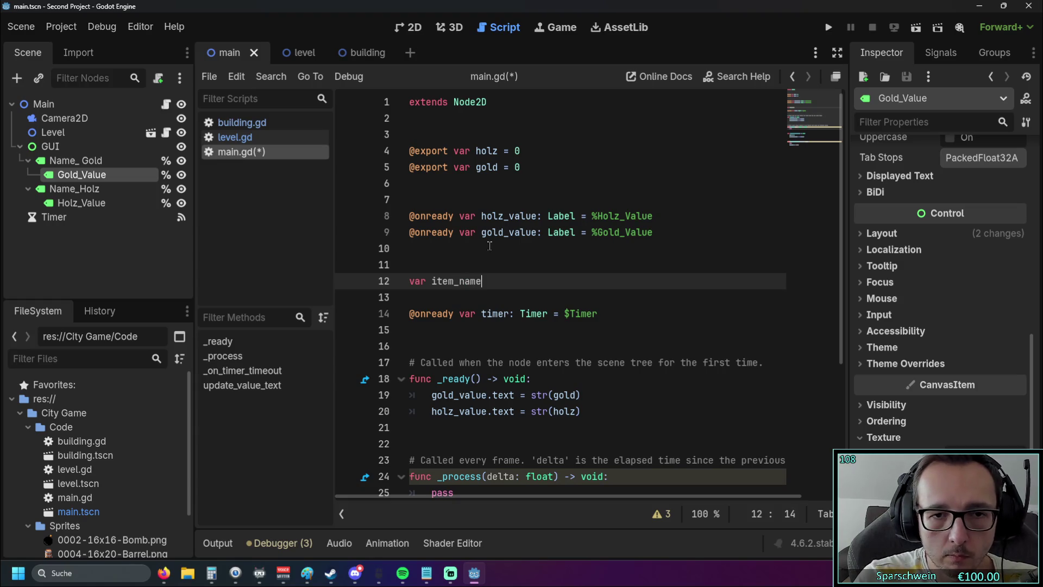
pyautogui.write('_list')
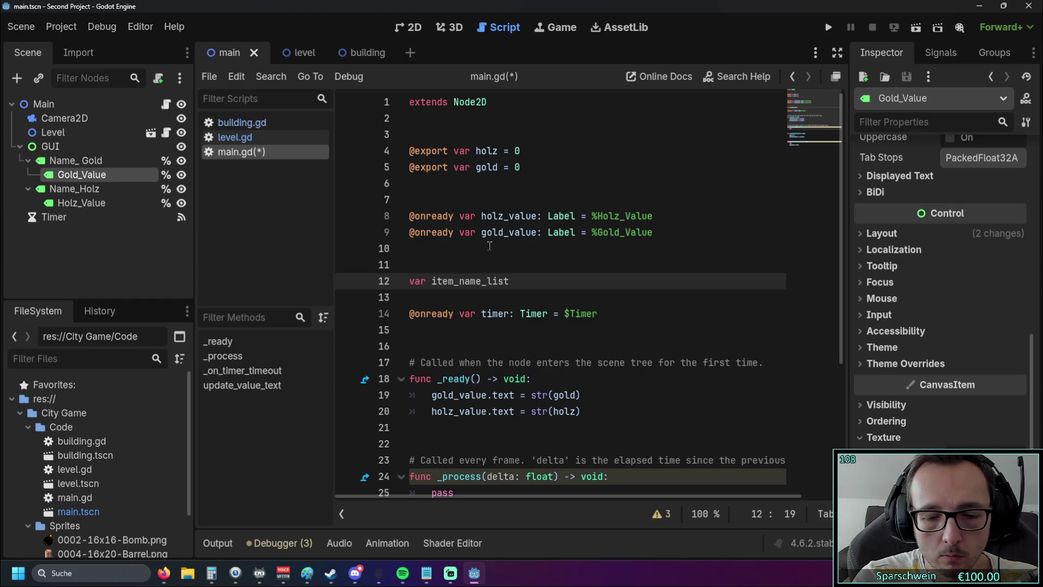
pyautogui.write(' =')
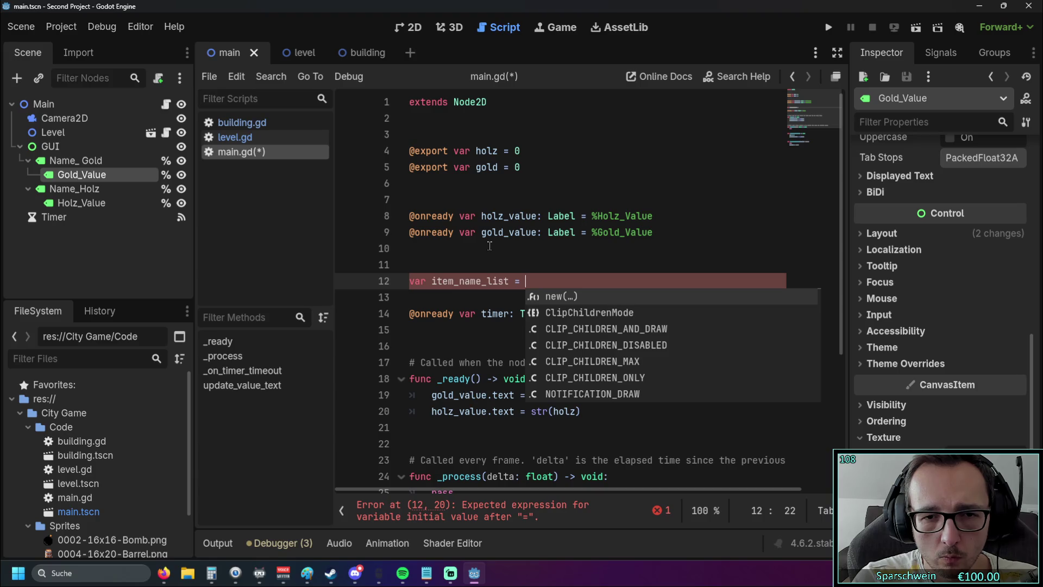
pyautogui.press('Escape')
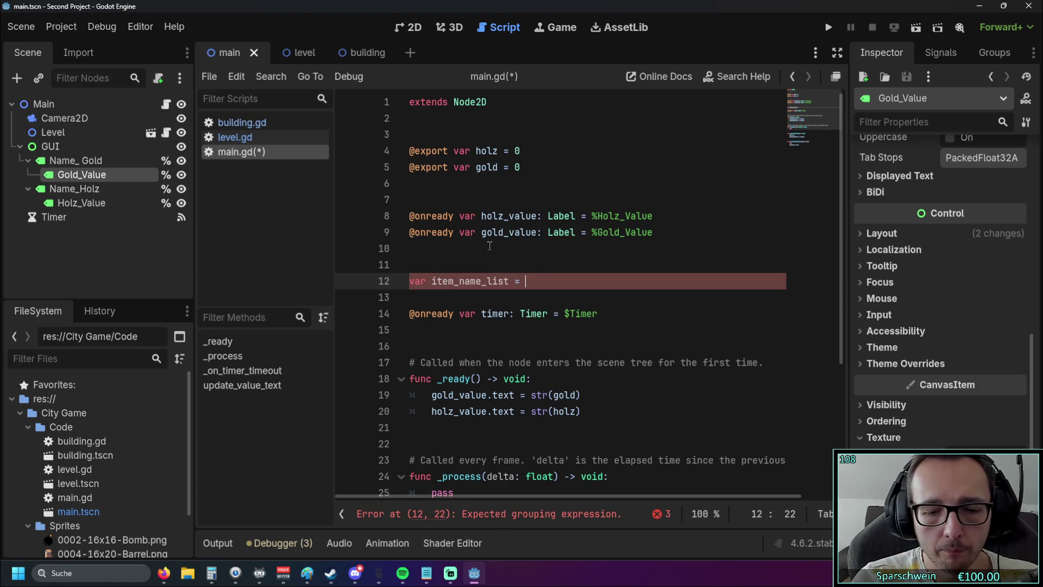
pyautogui.press('BackSpace')
pyautogui.press('BackSpace')
pyautogui.write('[')
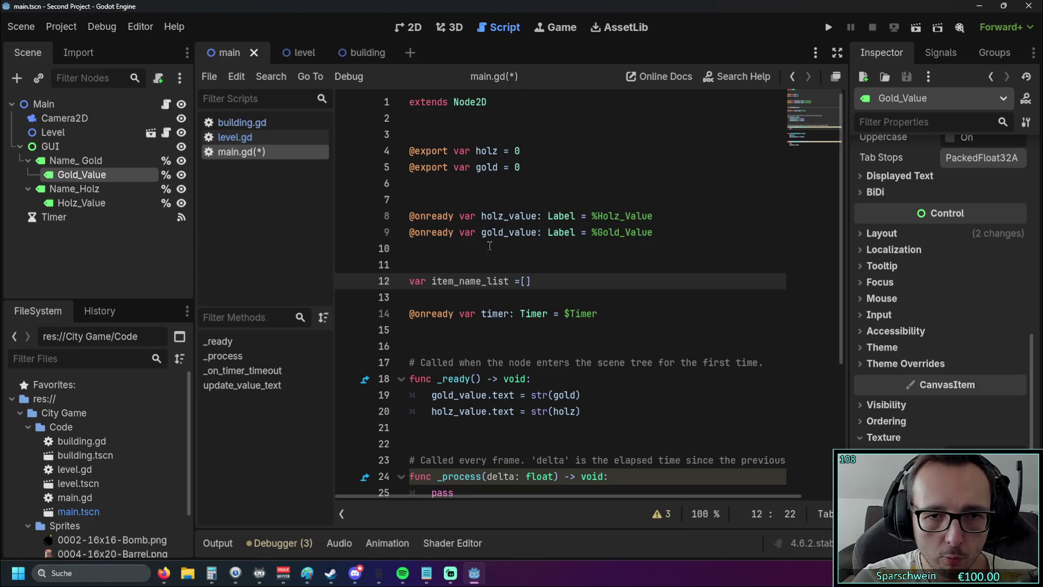
pyautogui.write('holz')
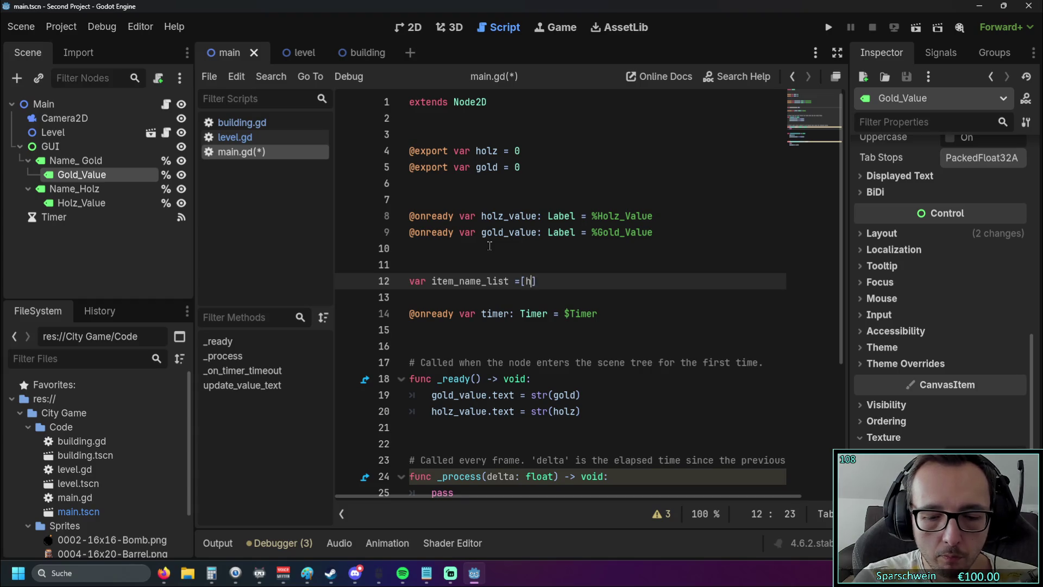
pyautogui.write(', gold')
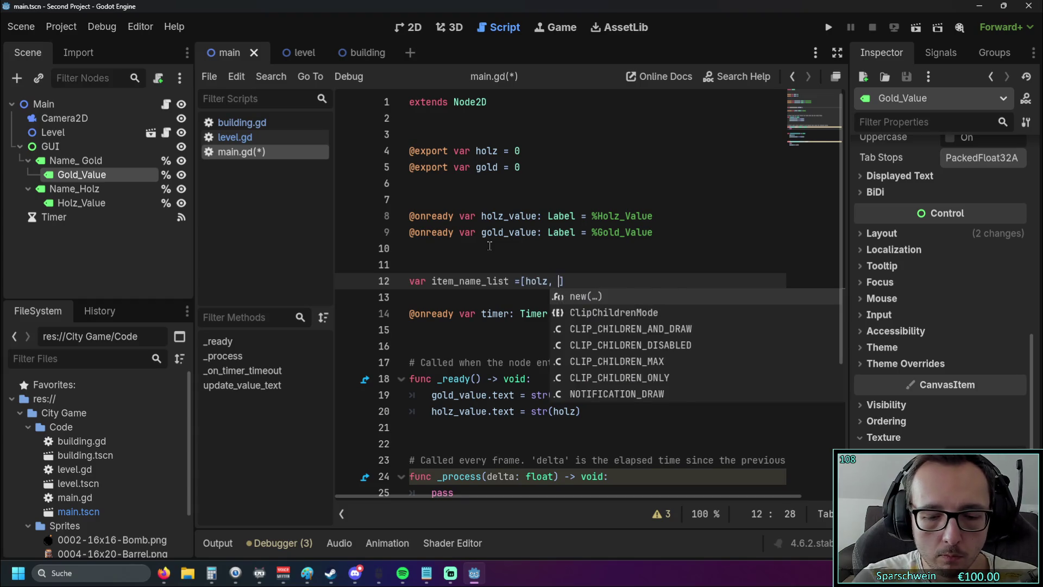
pyautogui.press('Escape')
pyautogui.press('Return')
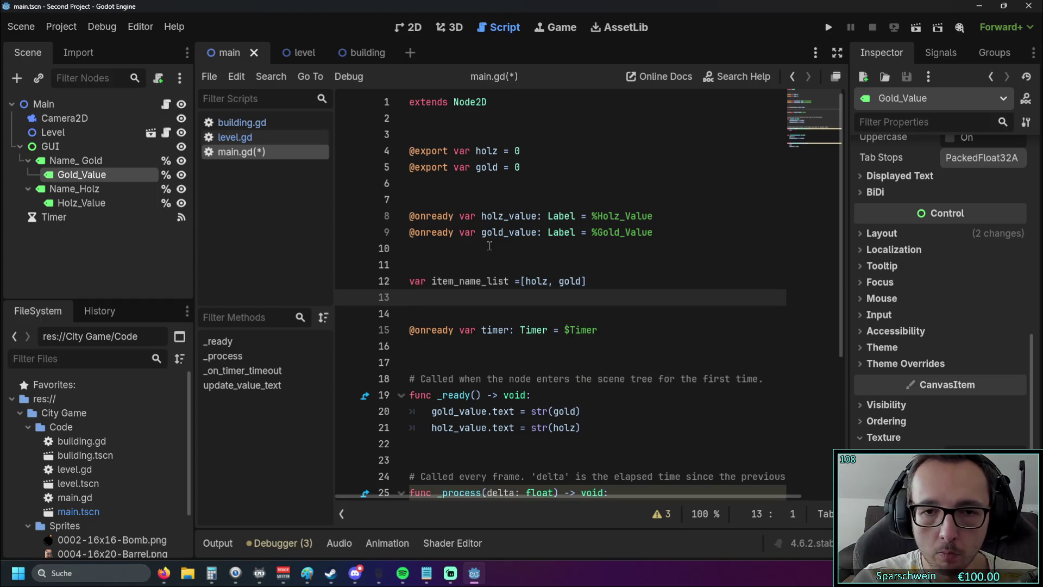
# - Add a second list, var item_count_list = [holz_value, gold_value], below item_name_list
pyautogui.write('var')
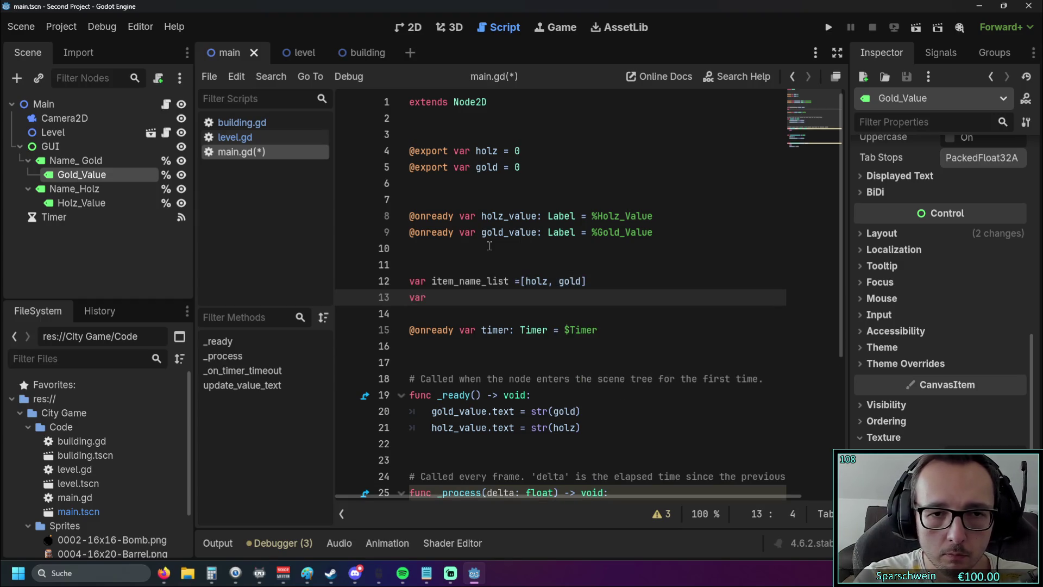
pyautogui.write(' item')
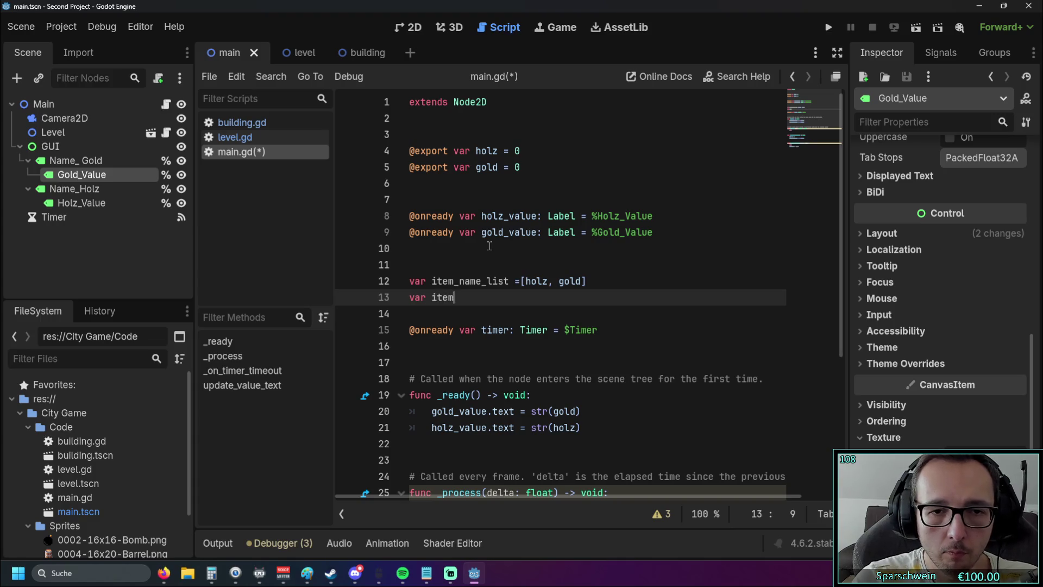
pyautogui.write('_')
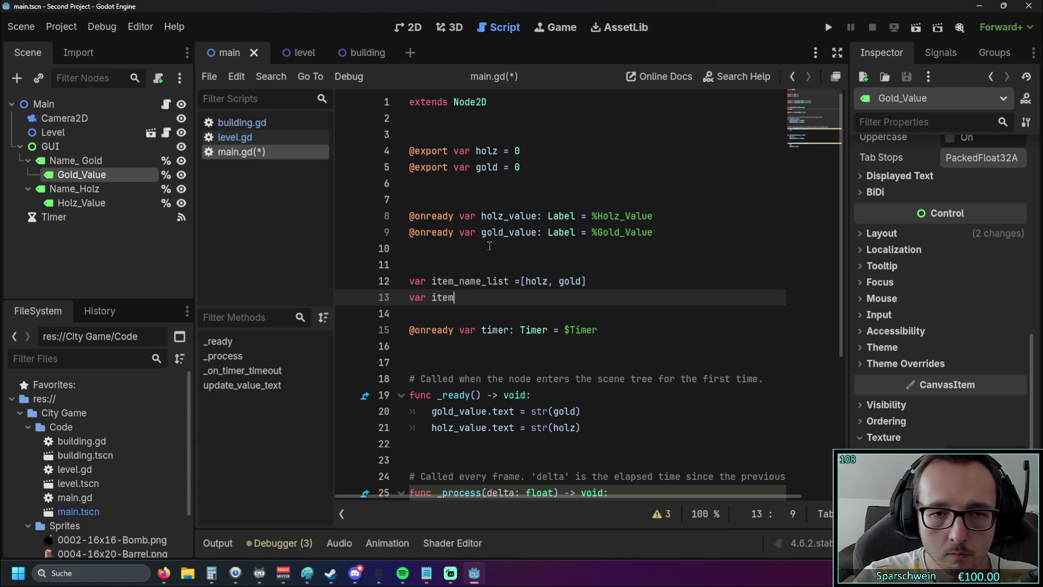
pyautogui.write('count')
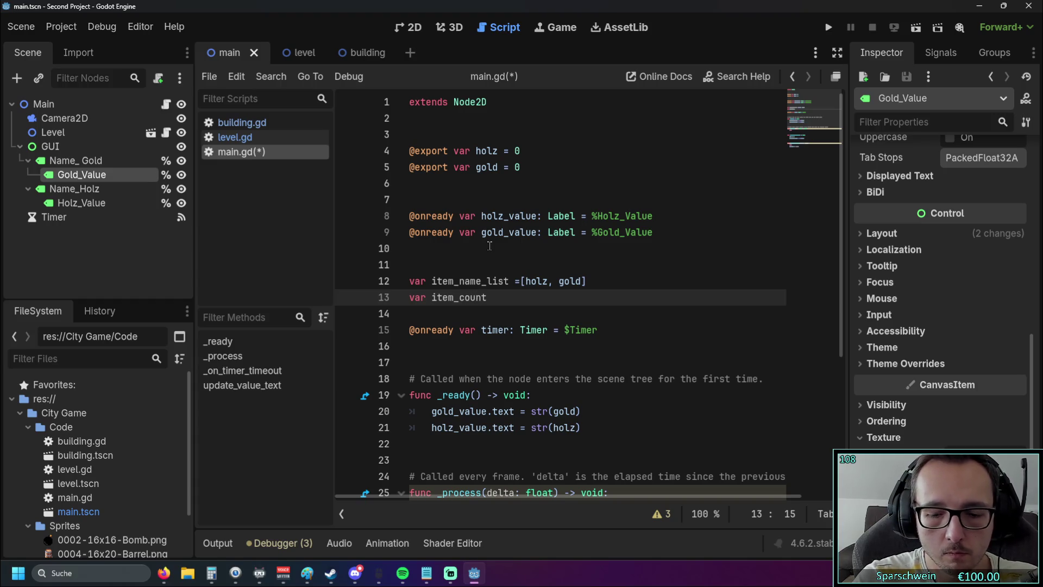
pyautogui.write('_list ')
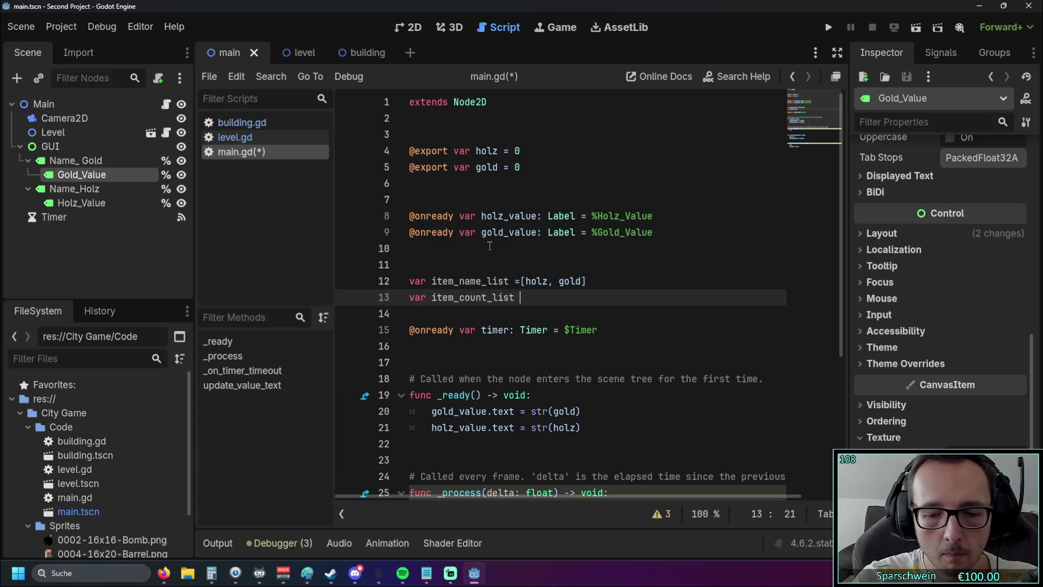
pyautogui.write('= ()')
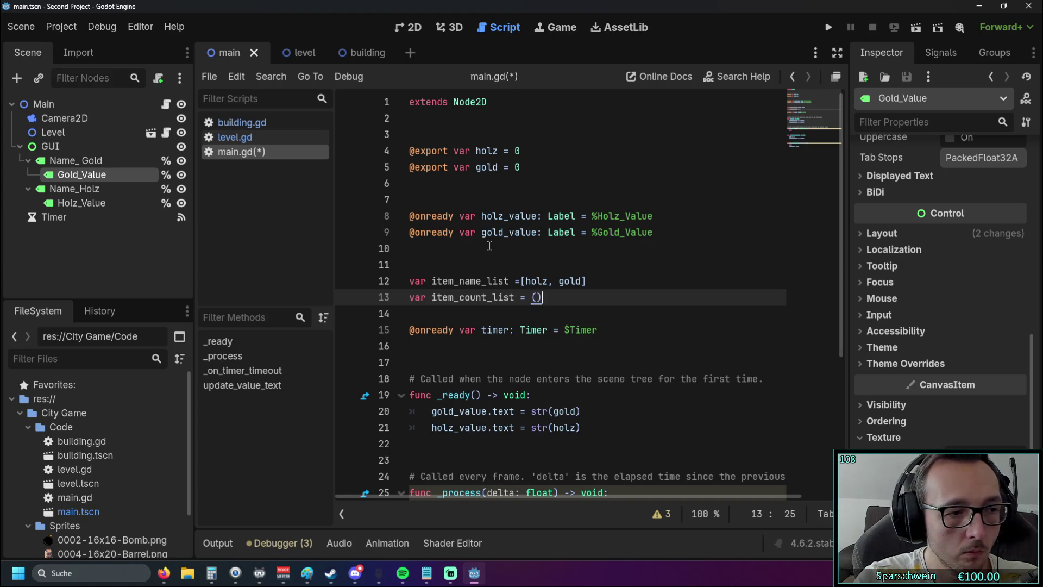
pyautogui.press('BackSpace')
pyautogui.press('Delete')
pyautogui.press('BackSpace')
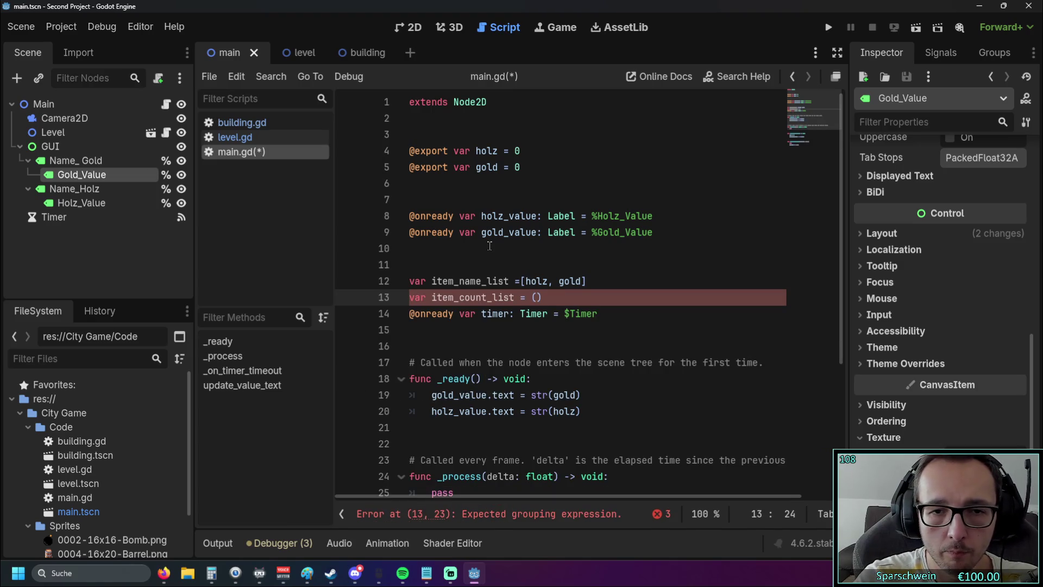
pyautogui.press('Return')
pyautogui.press('Return')
pyautogui.press('Up')
pyautogui.press('Up')
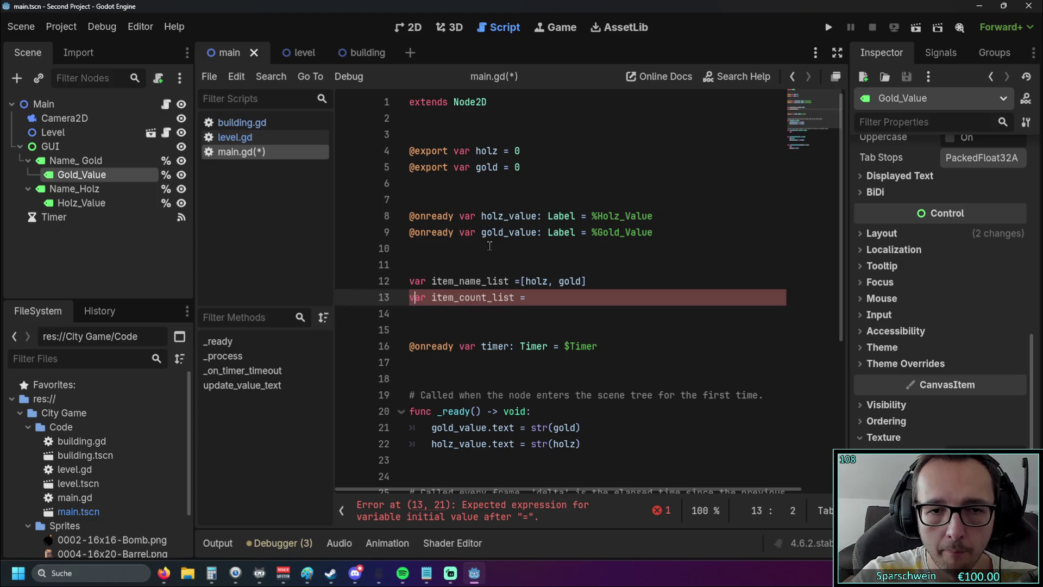
pyautogui.press('Right')
pyautogui.press('Right')
pyautogui.press('Right')
pyautogui.press('Right')
pyautogui.press('Right')
pyautogui.press('Right')
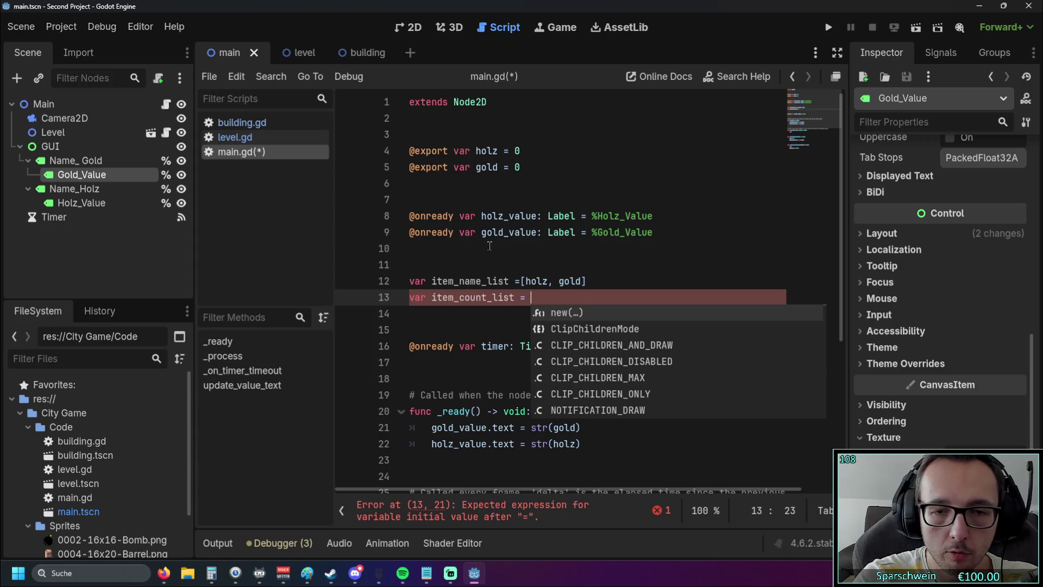
pyautogui.write('[')
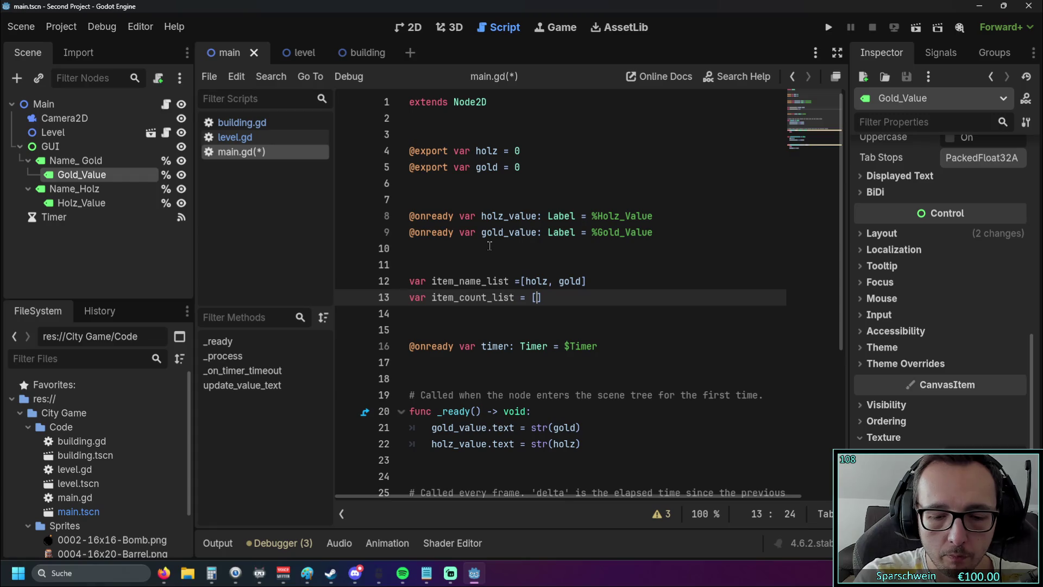
pyautogui.write('holz')
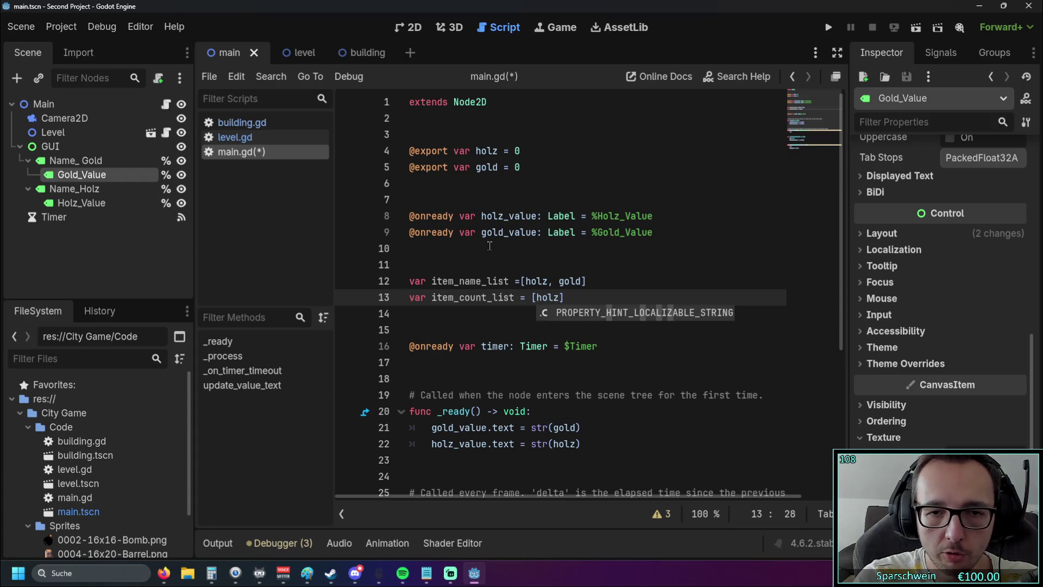
pyautogui.write('_value')
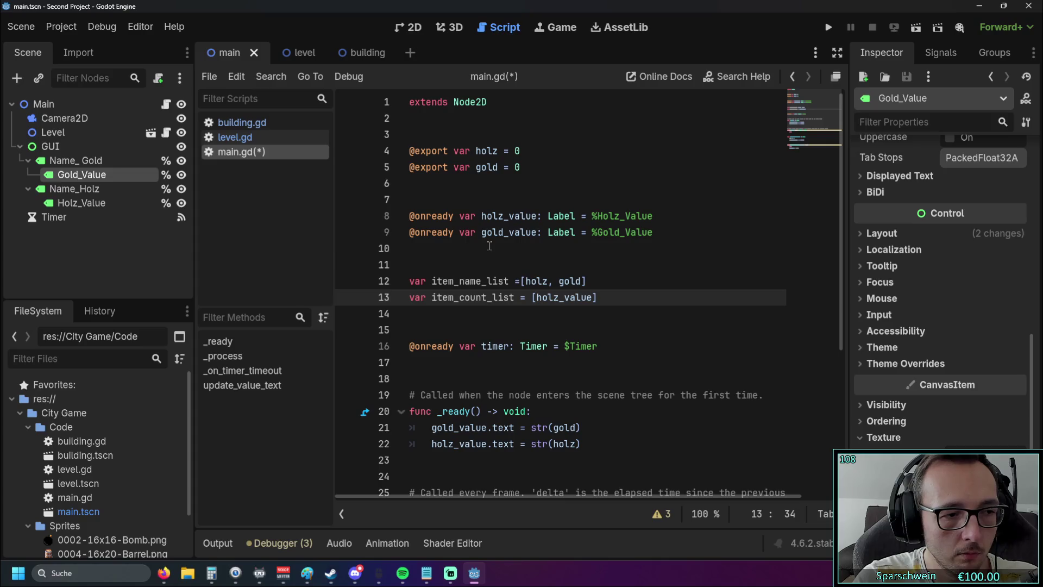
pyautogui.write(', gold_value')
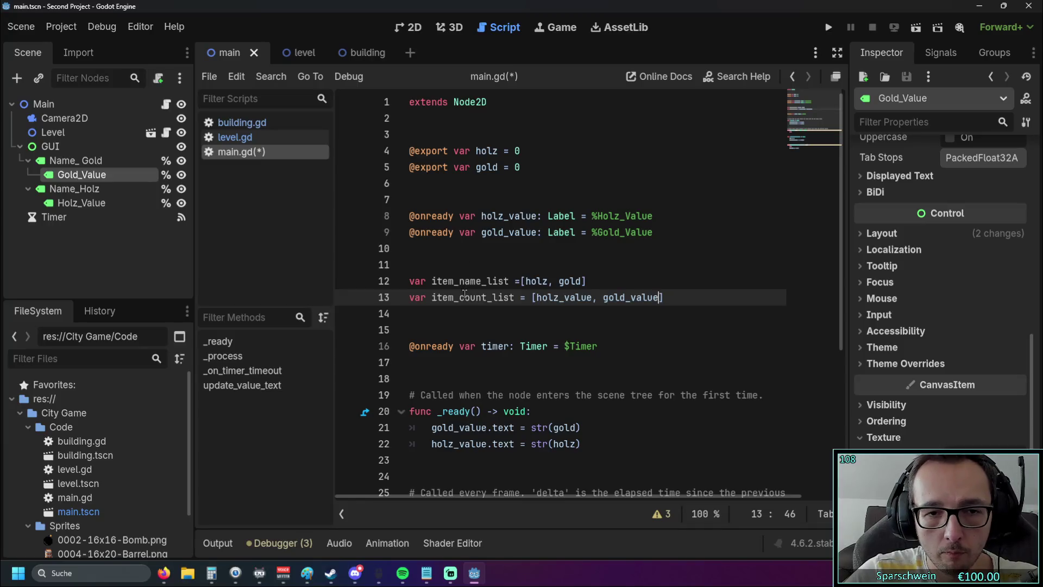
# - Rename item_count_list to item_value_list and tidy the spacing in item_name_list
pyautogui.moveTo(459, 297); pyautogui.dragTo(490, 295)
pyautogui.write('value')
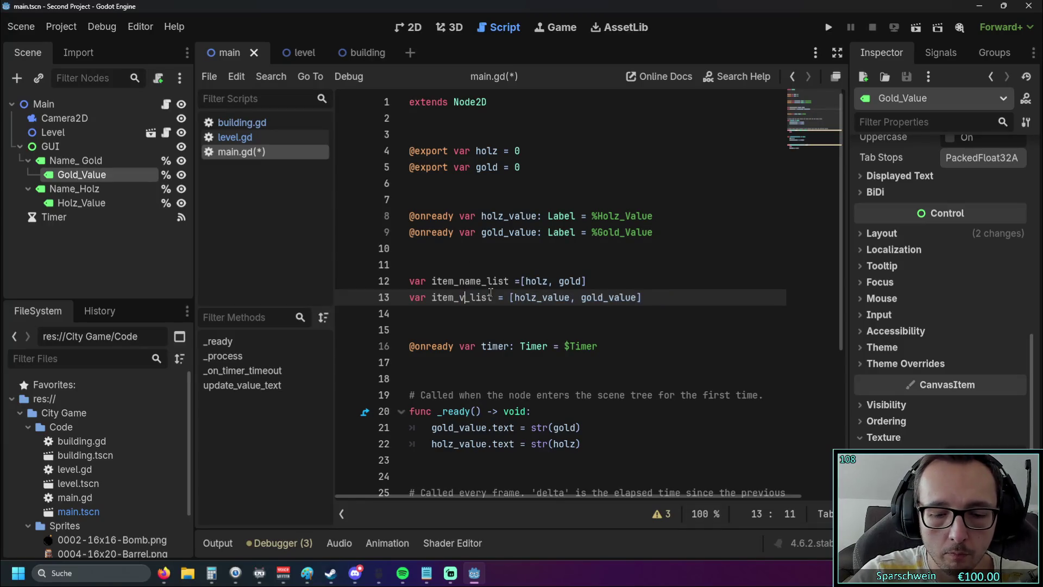
pyautogui.click(458, 308)
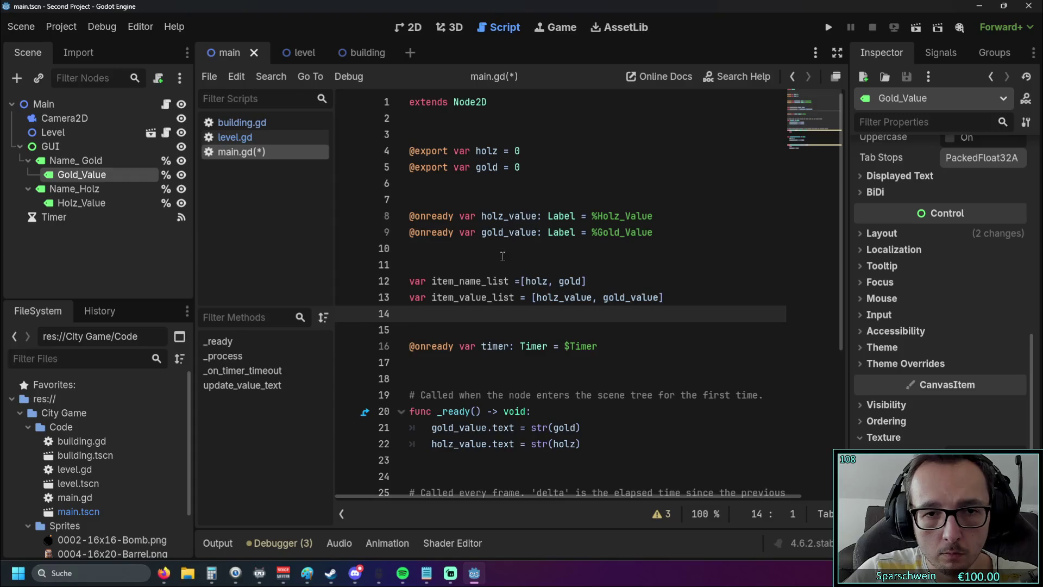
pyautogui.click(523, 281)
pyautogui.click(549, 314)
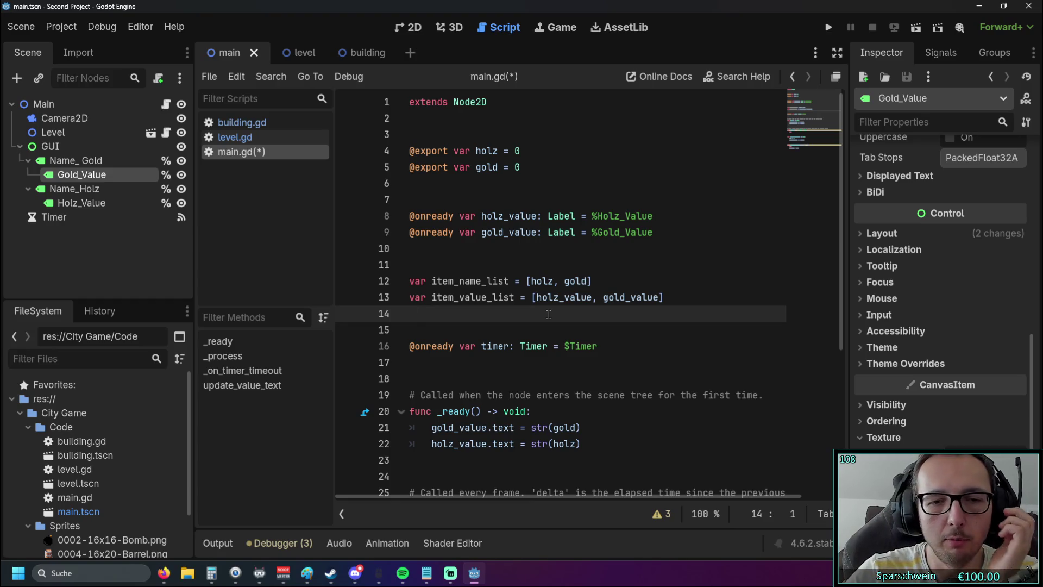
pyautogui.scroll(-5, 548, 314)
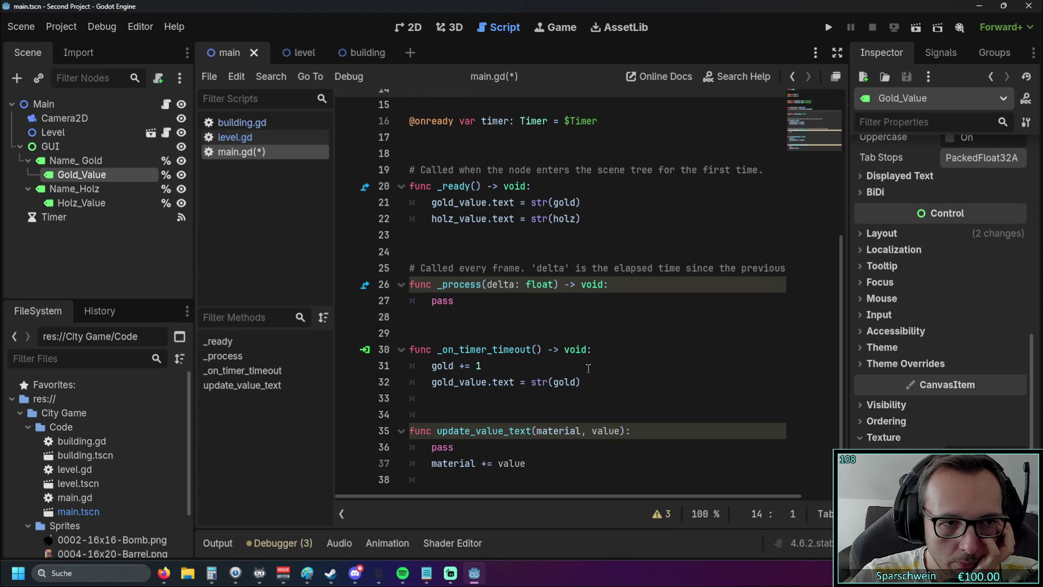
pyautogui.scroll(5, 545, 282)
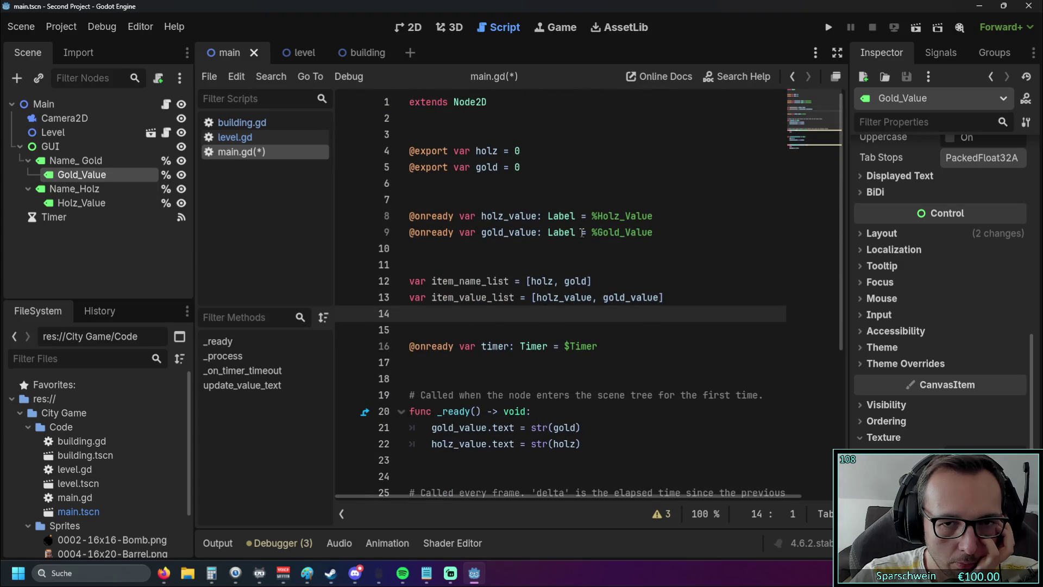
pyautogui.doubleClick(593, 216)
pyautogui.click(667, 265)
pyautogui.scroll(-1, 627, 280)
pyautogui.scroll(1, 627, 280)
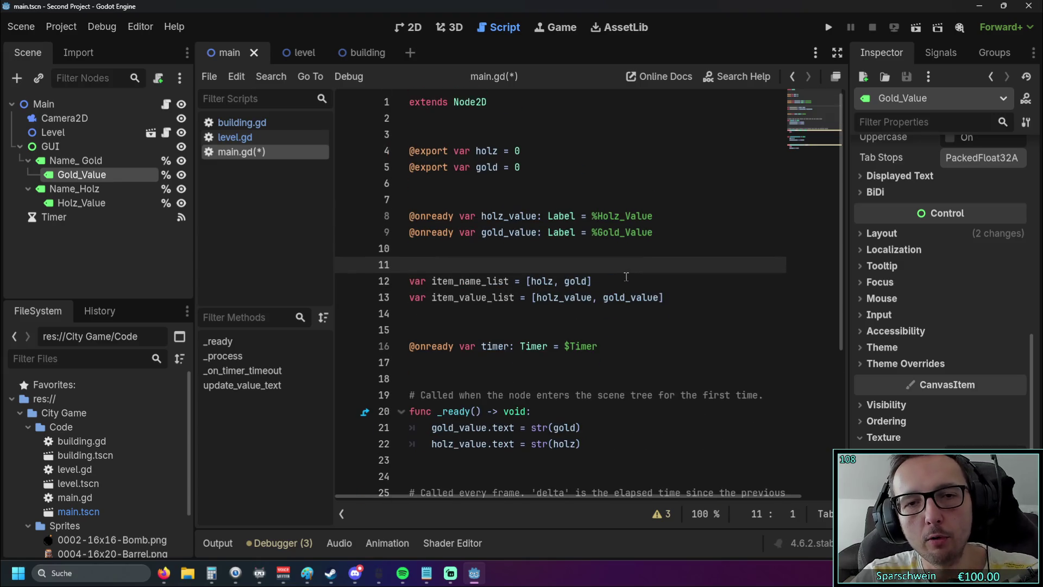
pyautogui.click(669, 298)
# - Add var item_lable_list = [%Holz_Value] on line 14, accepting the node name suggestion
pyautogui.press('Return')
pyautogui.write('var item,')
pyautogui.press('BackSpace')
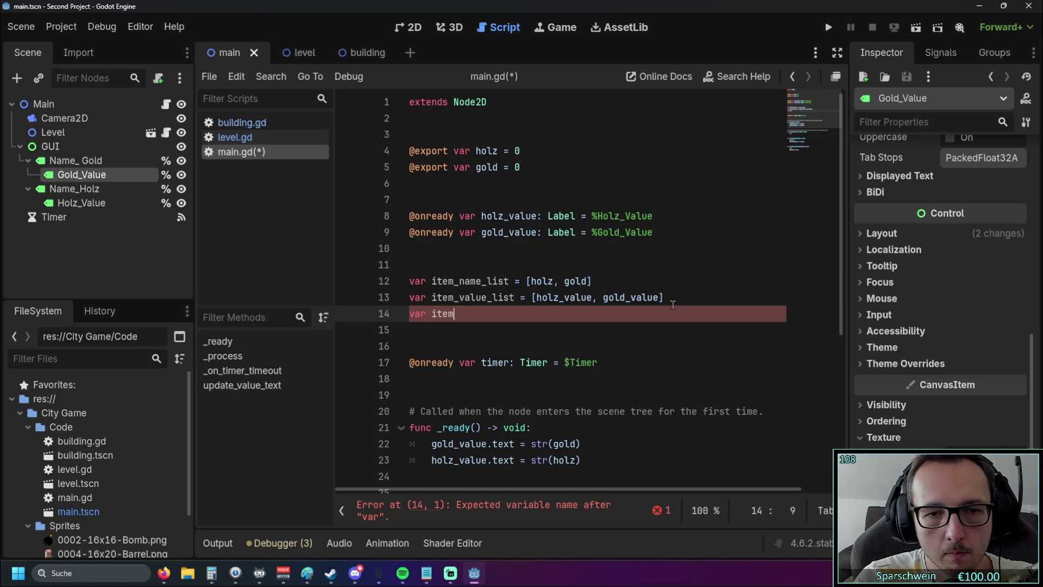
pyautogui.write('_lable_')
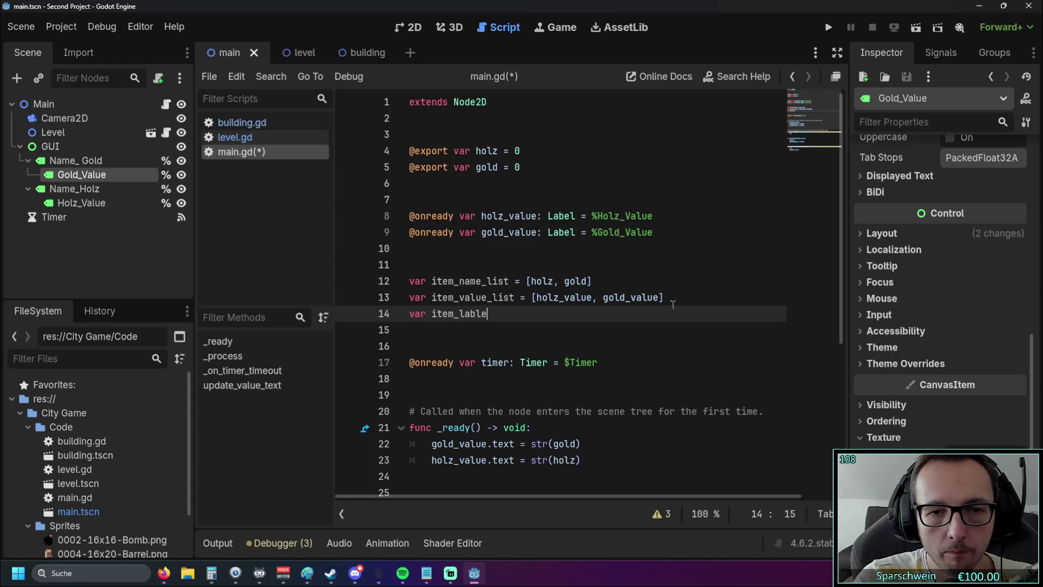
pyautogui.write('list = ')
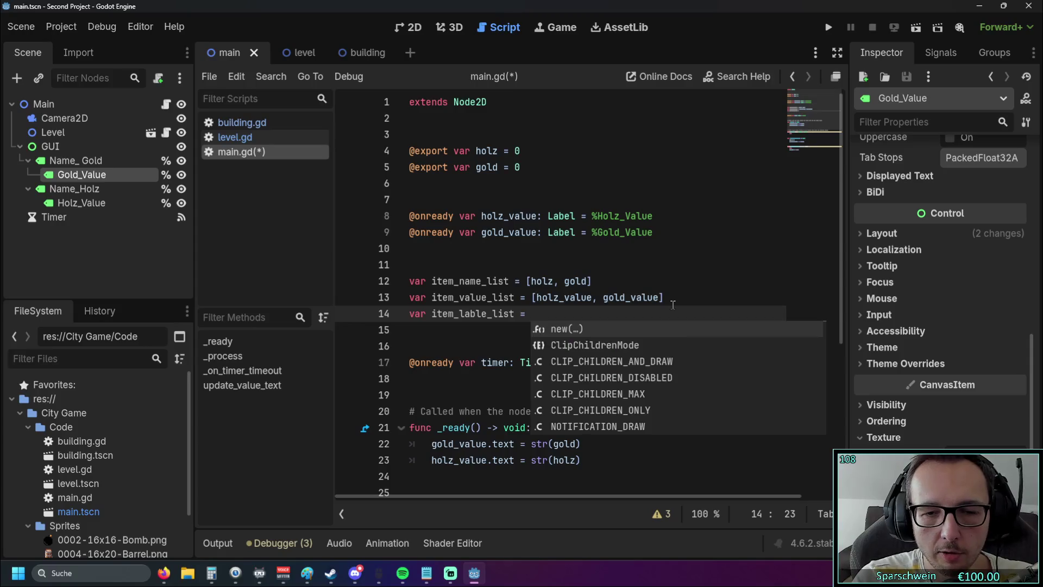
pyautogui.write('[')
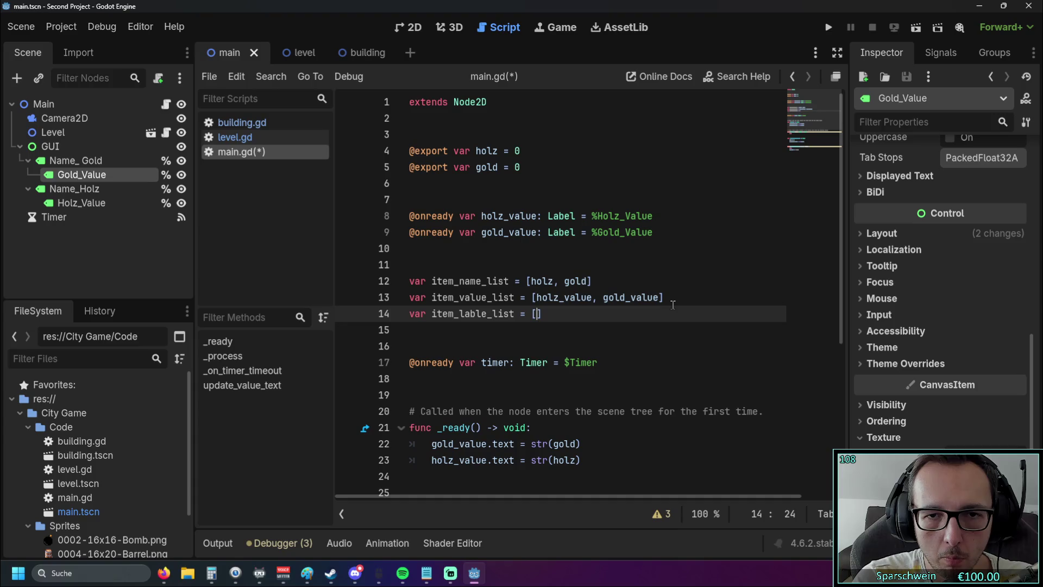
pyautogui.write('%')
pyautogui.write('Holz')
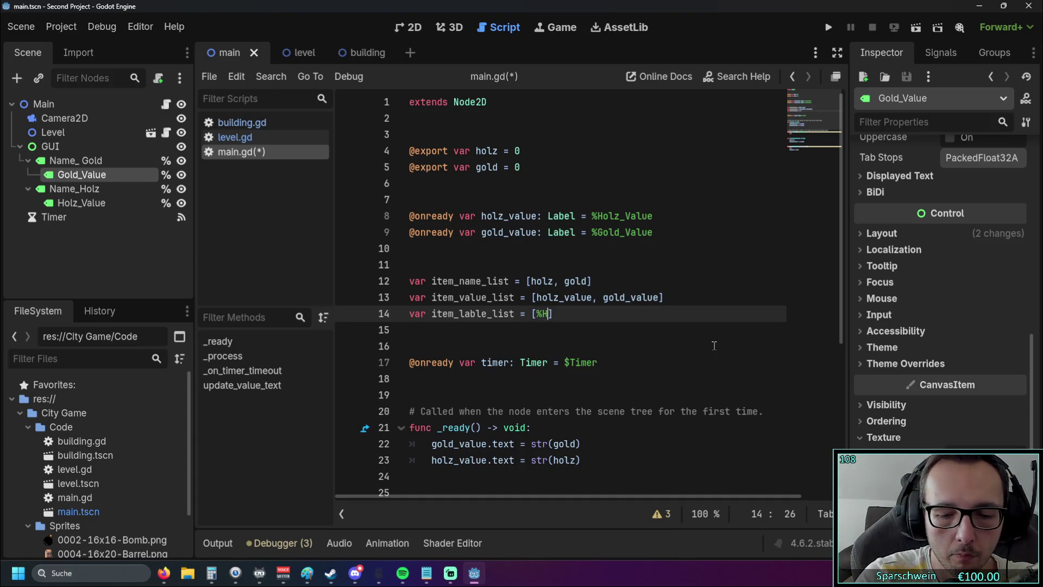
pyautogui.press('Return')
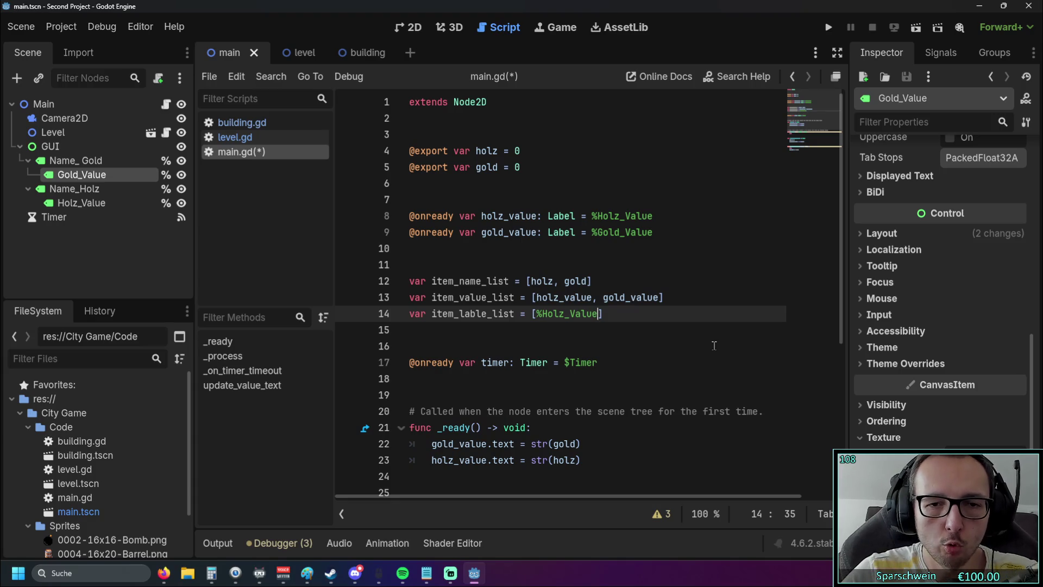
# - Review the list names and select the whole item_lable_list line
pyautogui.doubleClick(437, 283)
pyautogui.click(576, 281)
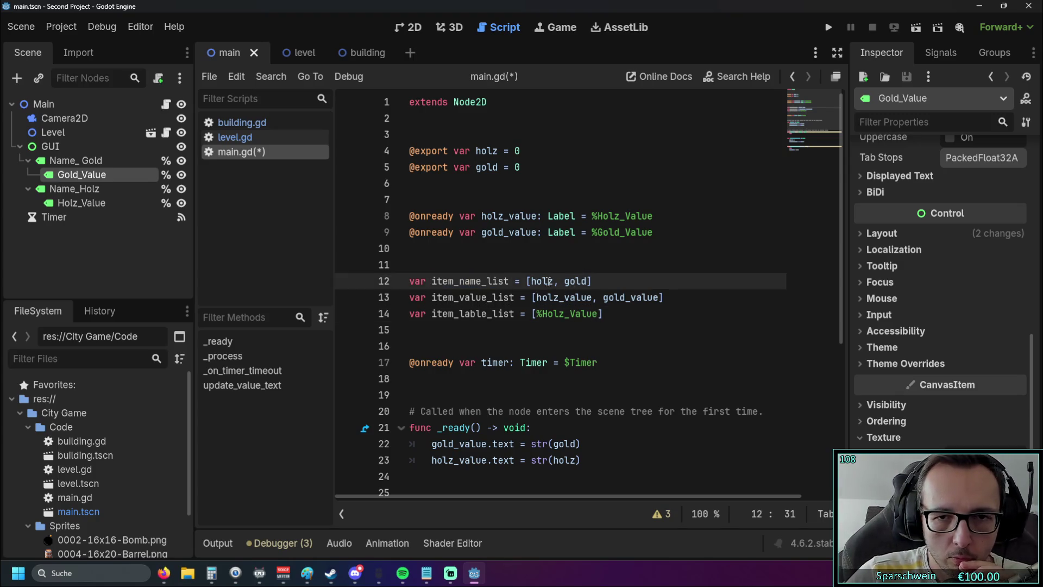
pyautogui.moveTo(459, 281); pyautogui.dragTo(483, 284)
pyautogui.tripleClick(619, 319)
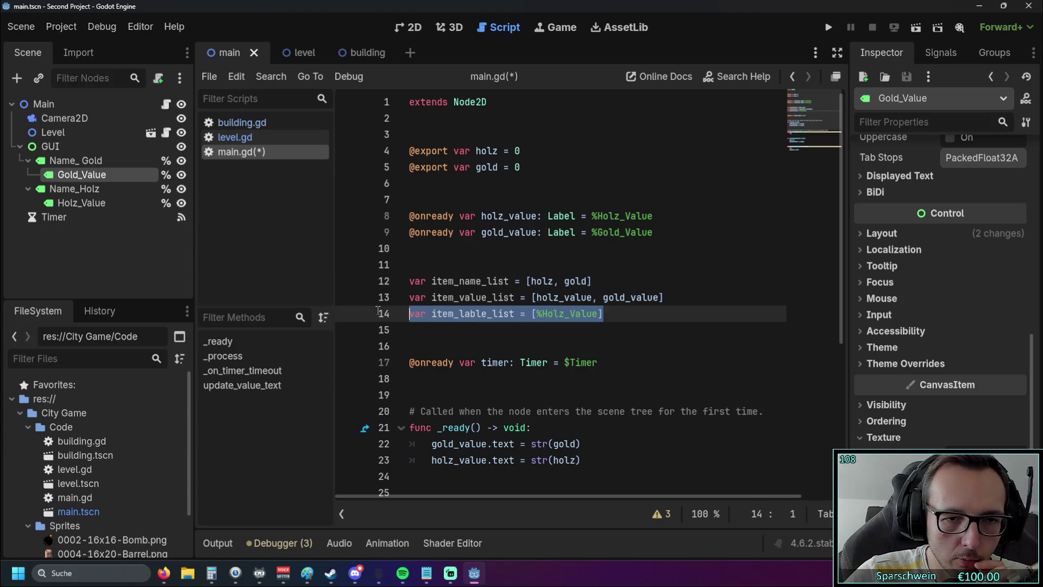
# - Delete the item_lable_list line, leaving line 14 empty
pyautogui.press('BackSpace')
pyautogui.press('BackSpace')
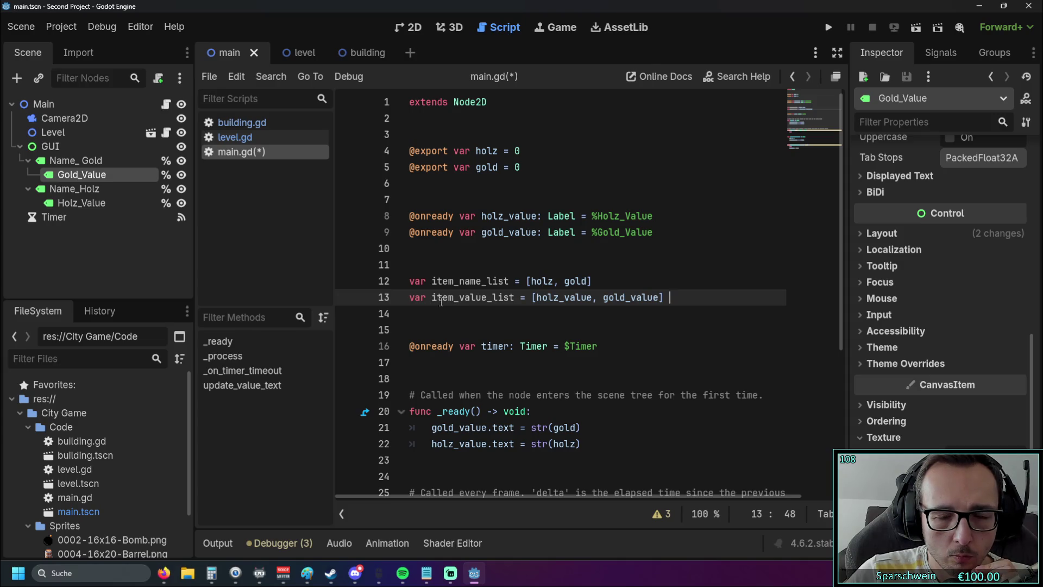
pyautogui.moveTo(430, 300); pyautogui.dragTo(510, 300)
pyautogui.click(543, 309)
pyautogui.doubleClick(543, 299)
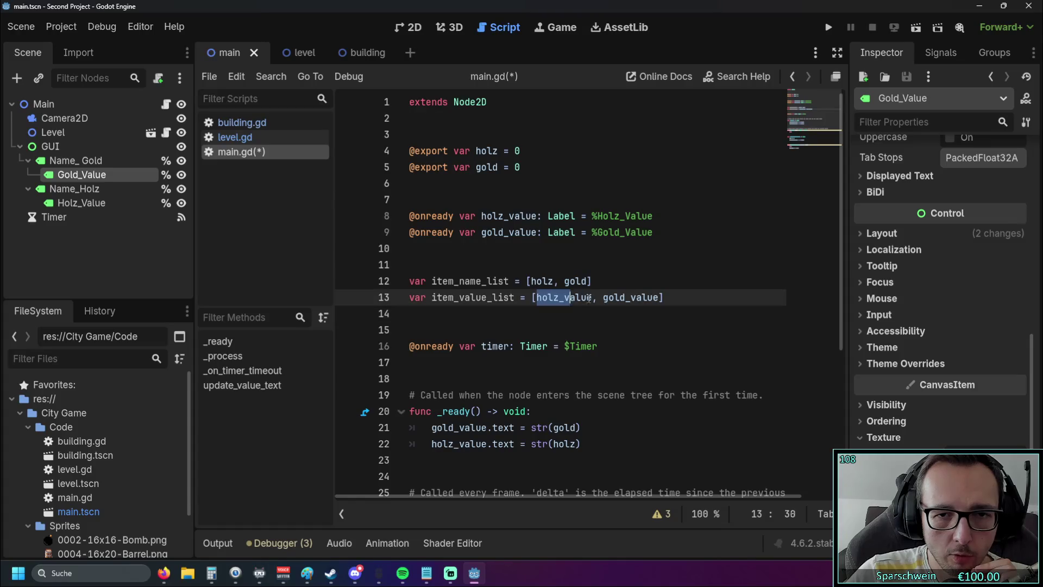
# - Compare the %Holz_Value declaration on line 8 with the entries in item_value_list
pyautogui.moveTo(591, 215); pyautogui.dragTo(671, 217)
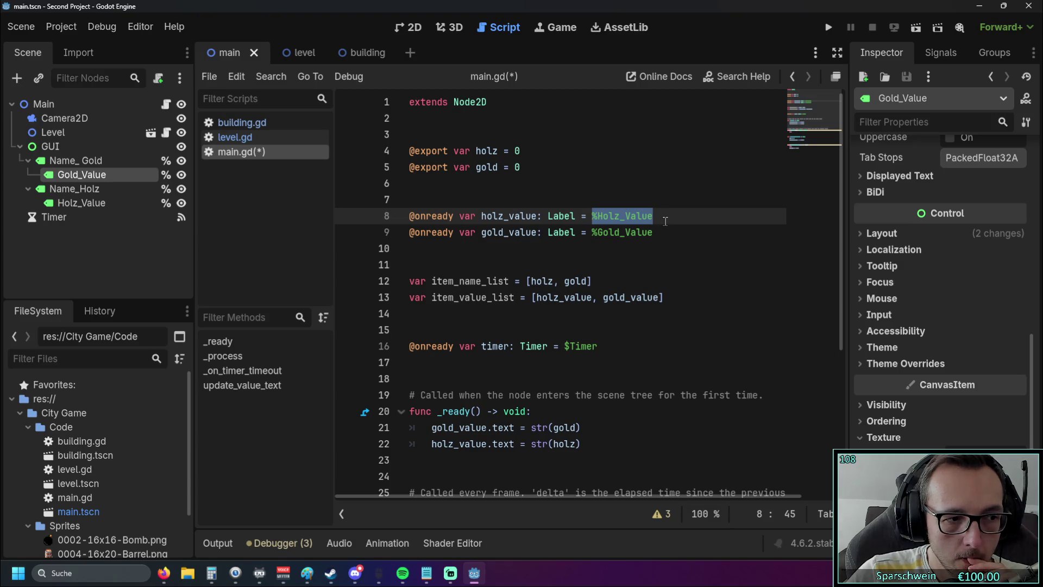
pyautogui.click(614, 282)
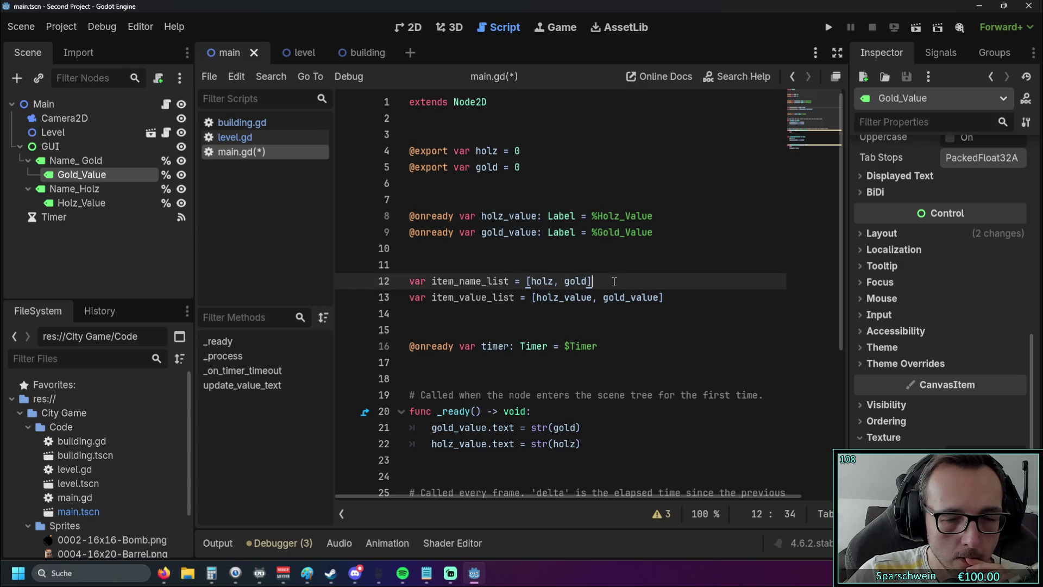
pyautogui.moveTo(614, 298)
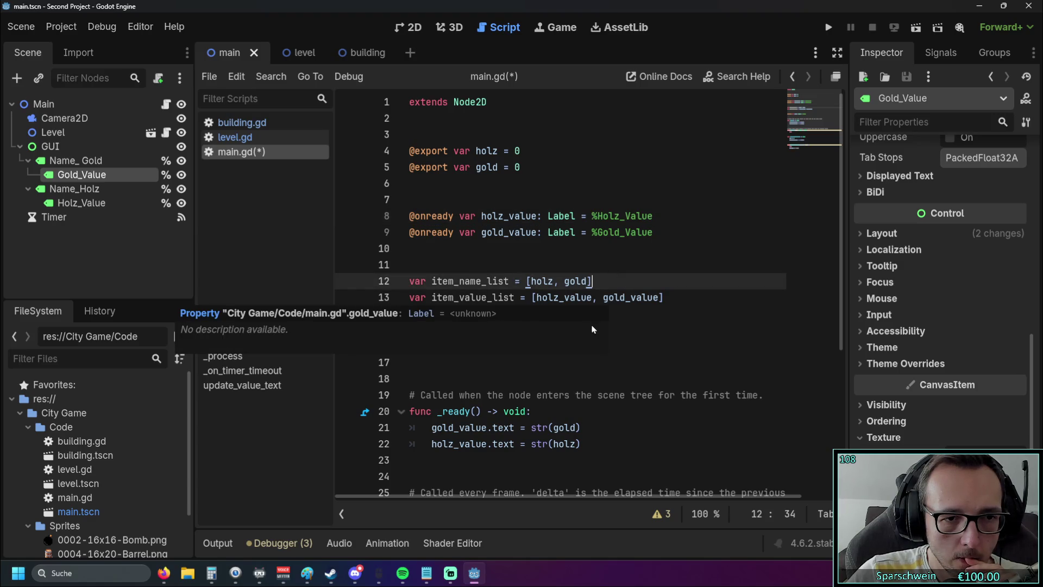
pyautogui.click(528, 264)
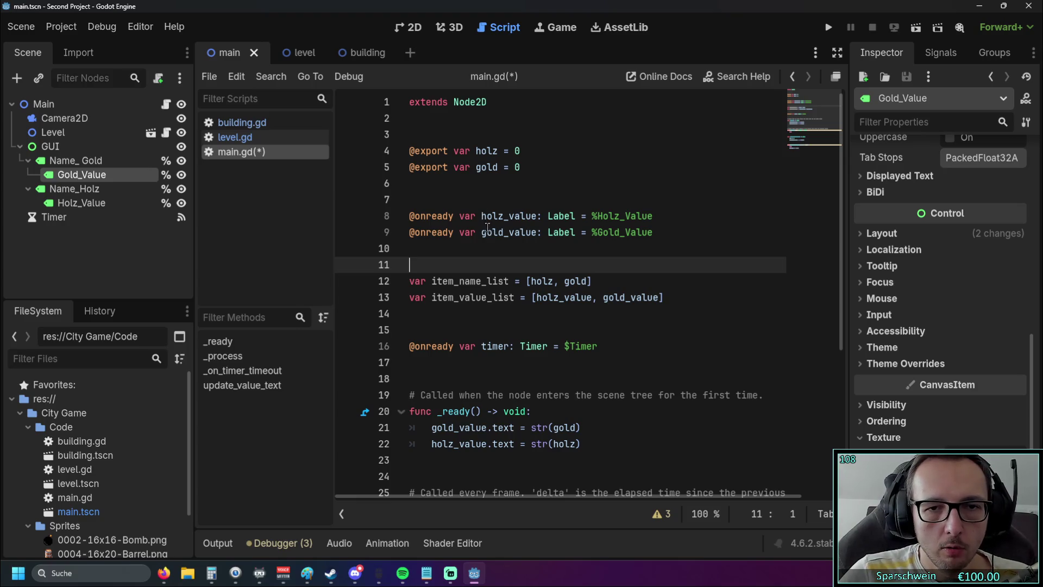
pyautogui.moveTo(592, 216); pyautogui.dragTo(657, 220)
pyautogui.moveTo(477, 216); pyautogui.dragTo(672, 217)
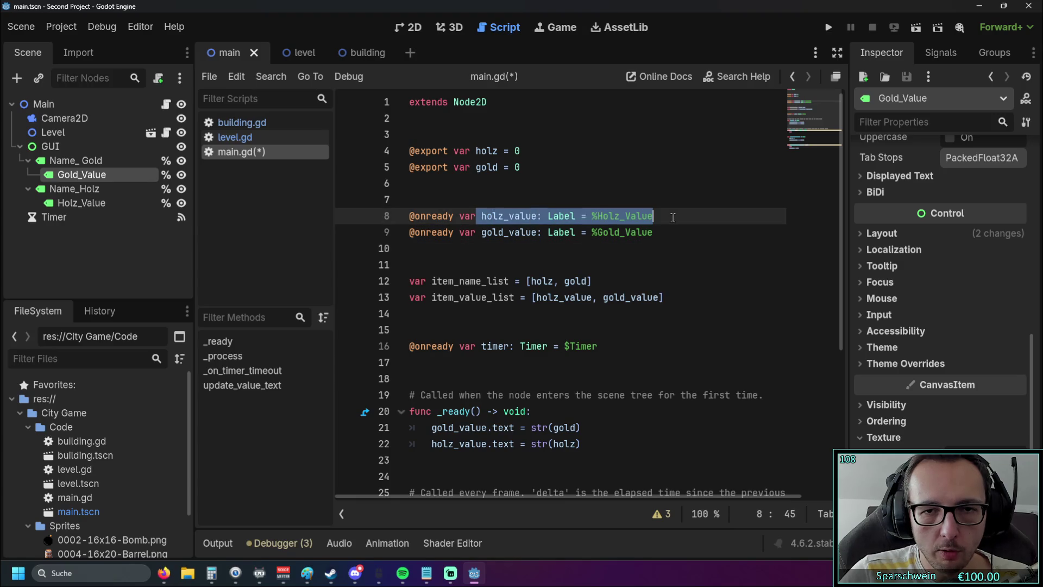
pyautogui.click(639, 264)
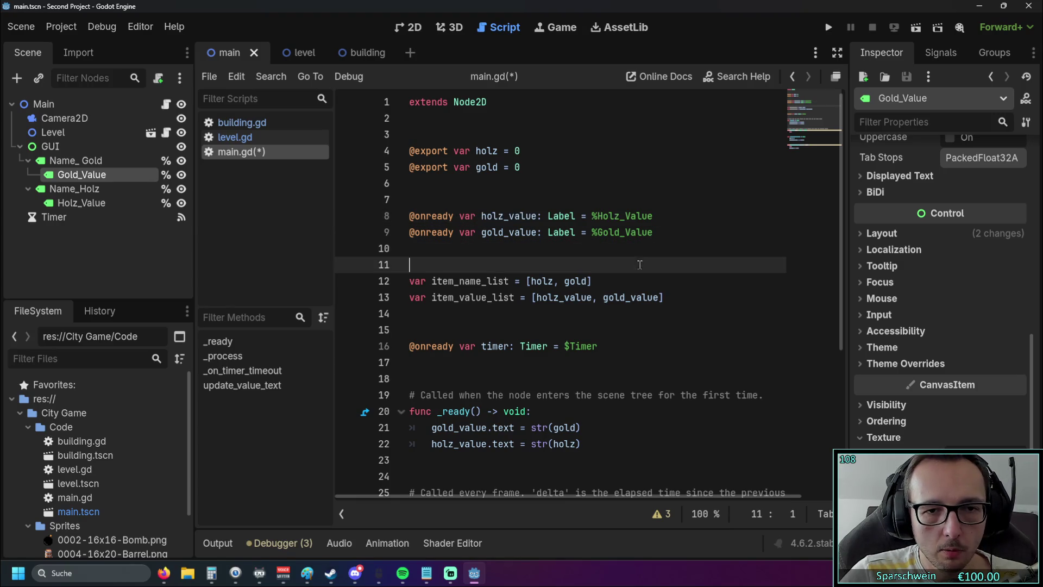
pyautogui.moveTo(431, 298); pyautogui.dragTo(607, 298)
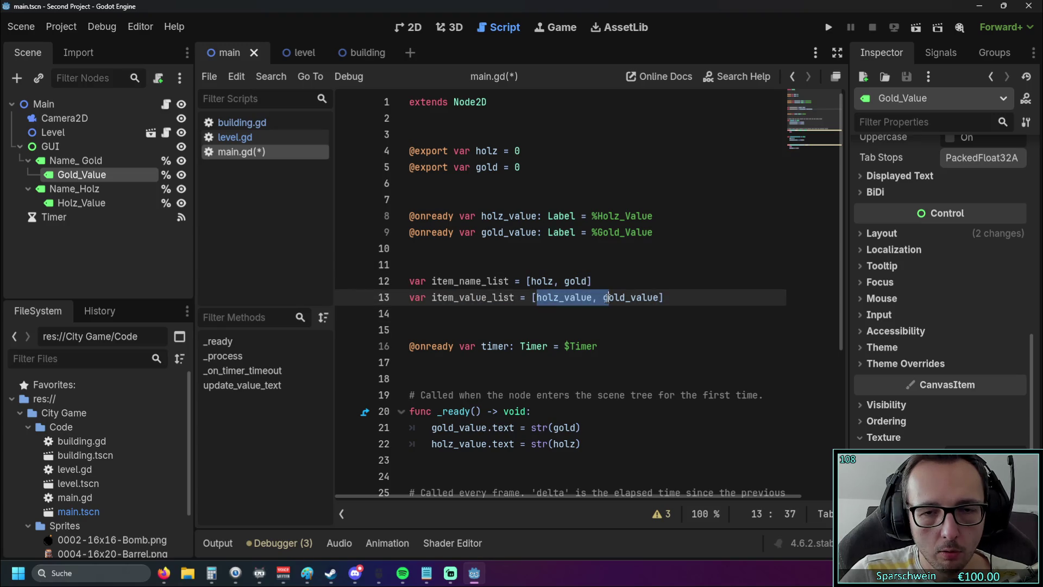
pyautogui.click(571, 309)
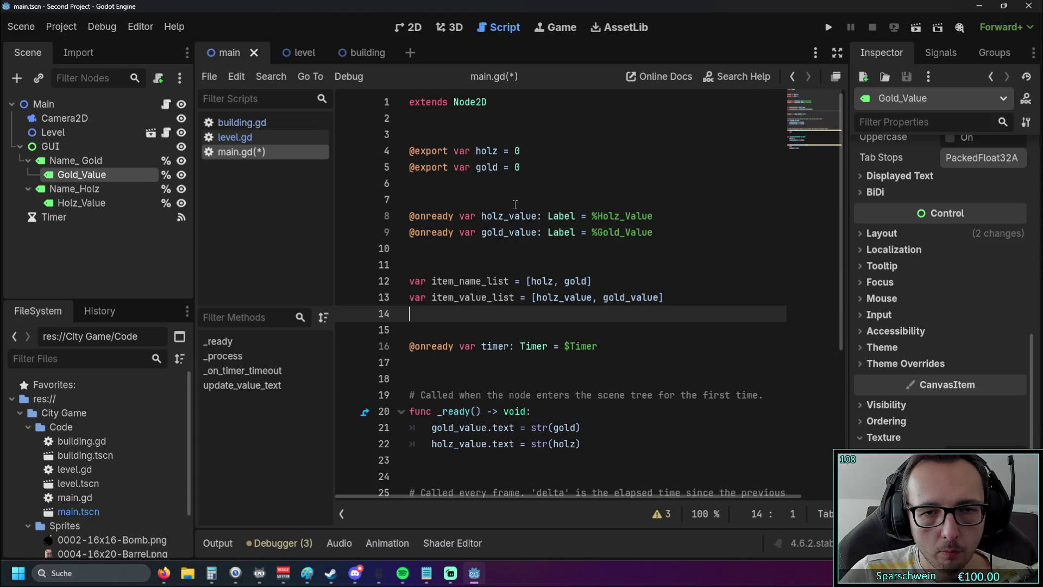
pyautogui.moveTo(481, 216); pyautogui.dragTo(537, 216)
pyautogui.click(516, 233)
pyautogui.click(552, 249)
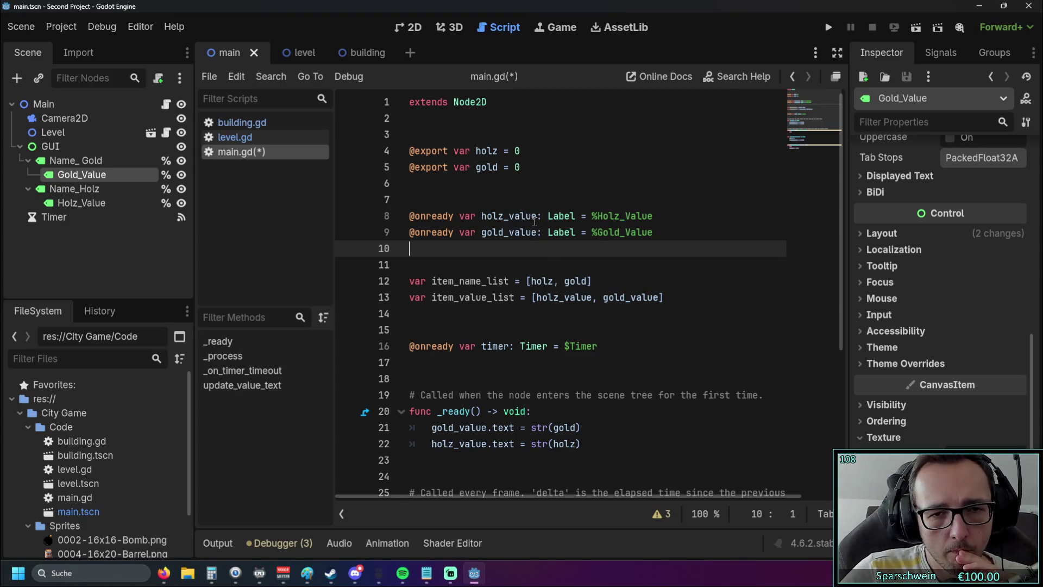
pyautogui.click(537, 217)
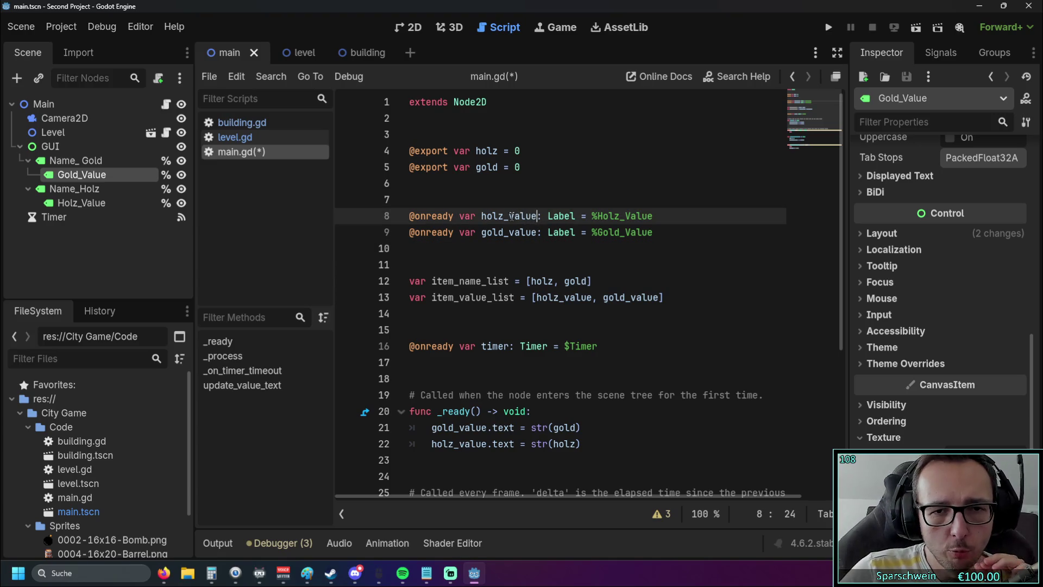
pyautogui.moveTo(510, 216); pyautogui.dragTo(581, 216)
pyautogui.click(536, 232)
pyautogui.click(542, 265)
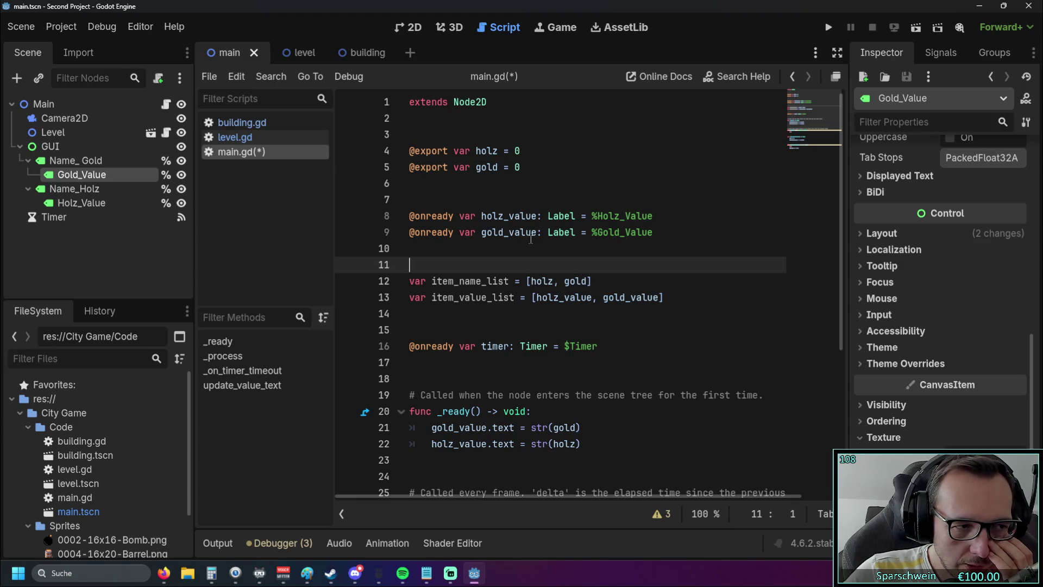
pyautogui.click(538, 217)
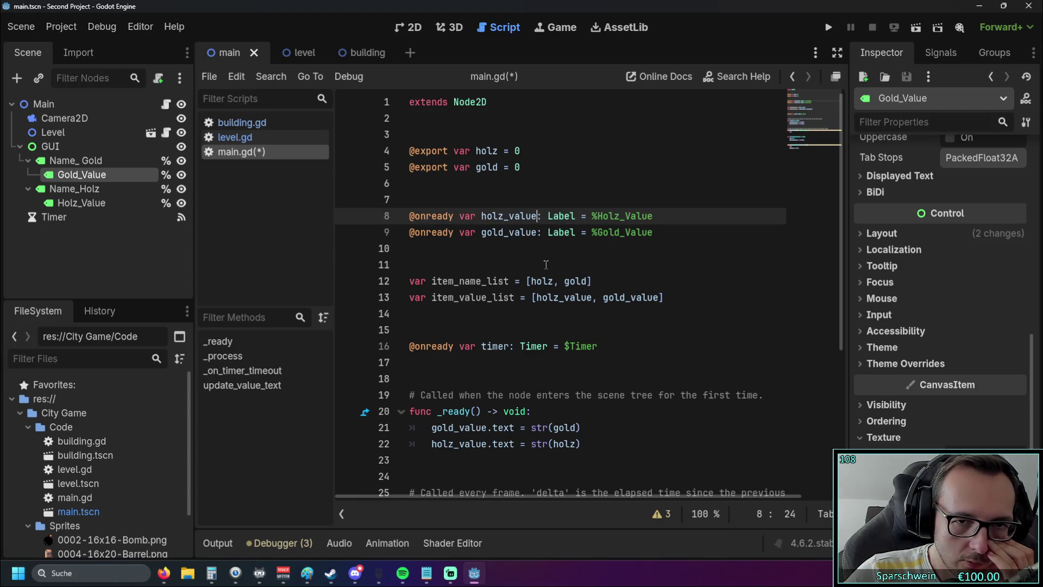
pyautogui.write('lbl')
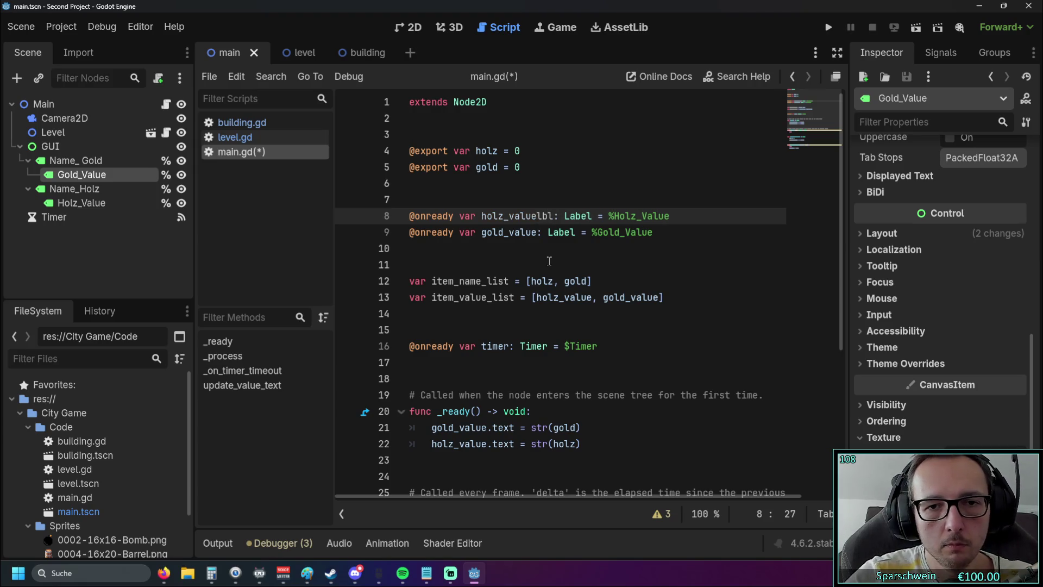
pyautogui.click(548, 258)
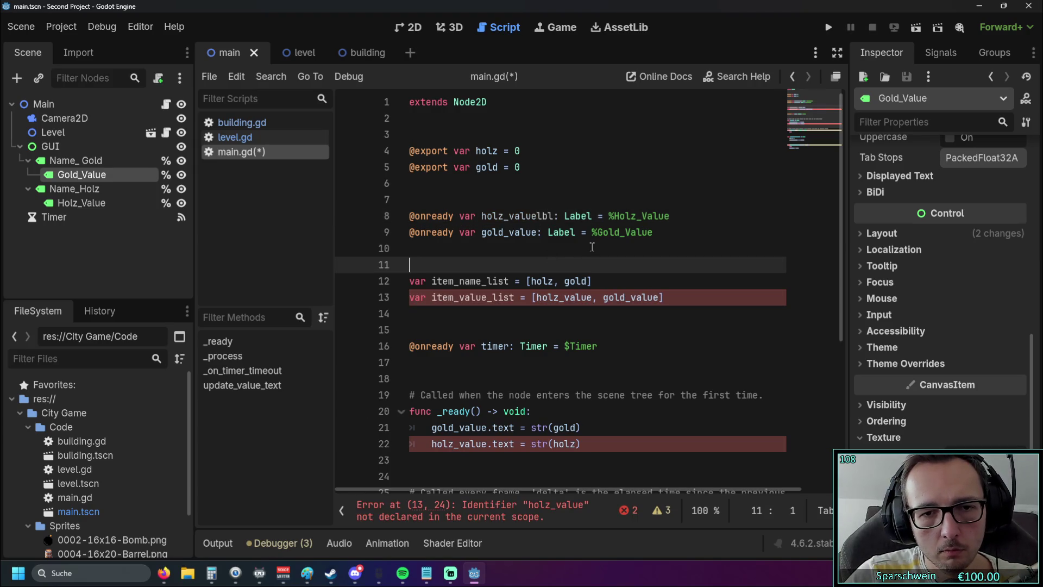
pyautogui.click(541, 216)
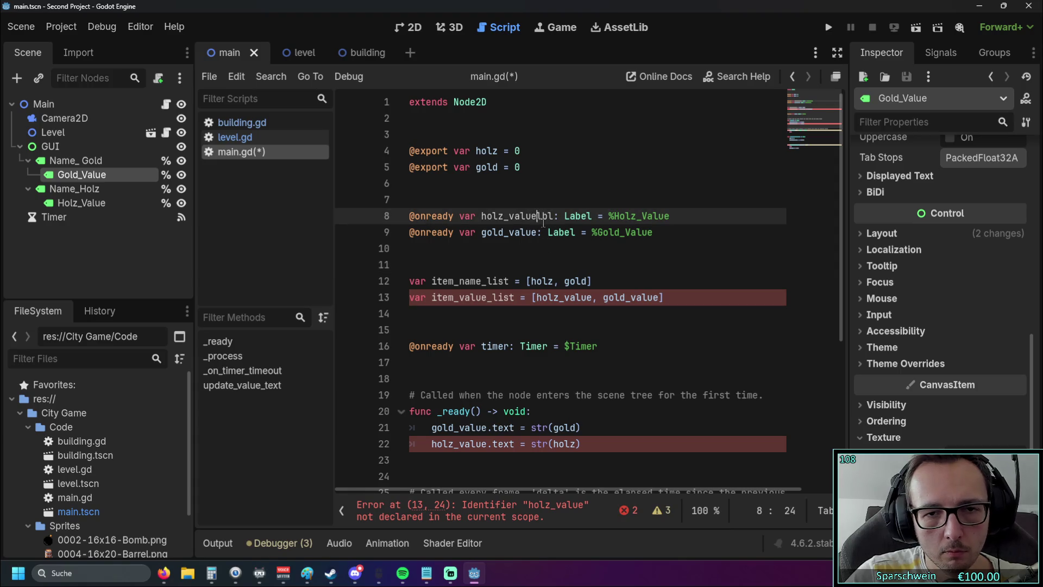
pyautogui.write('_')
pyautogui.click(535, 232)
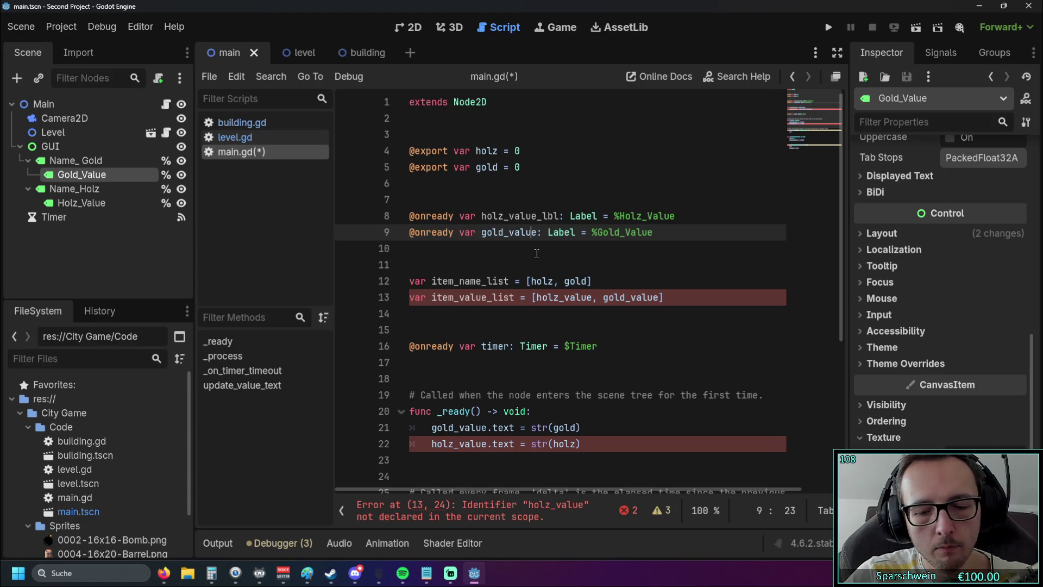
pyautogui.press('Up')
pyautogui.press('Right')
pyautogui.press('Delete')
pyautogui.press('Delete')
pyautogui.press('Delete')
pyautogui.press('Delete')
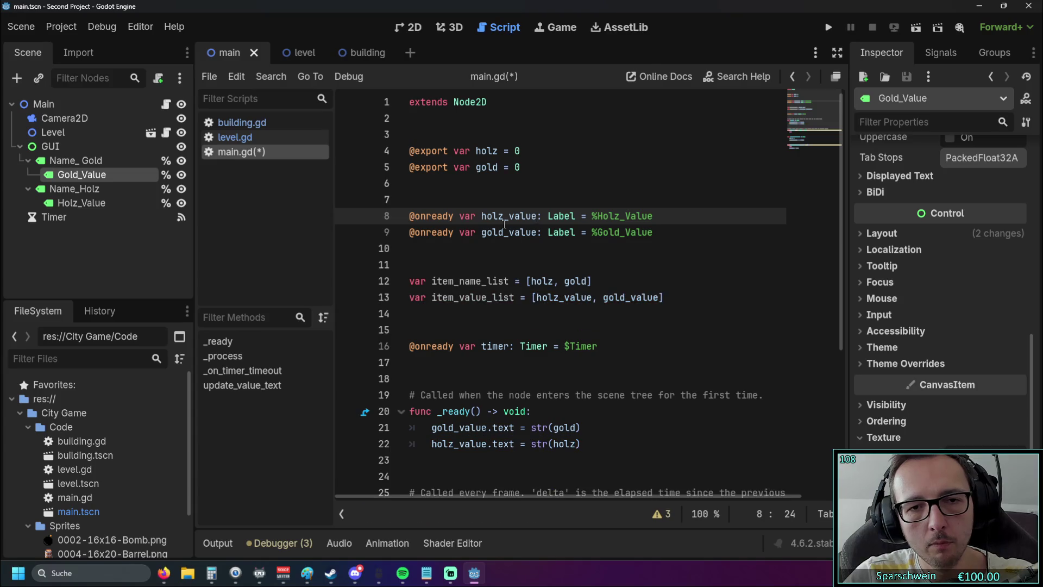
pyautogui.click(482, 216)
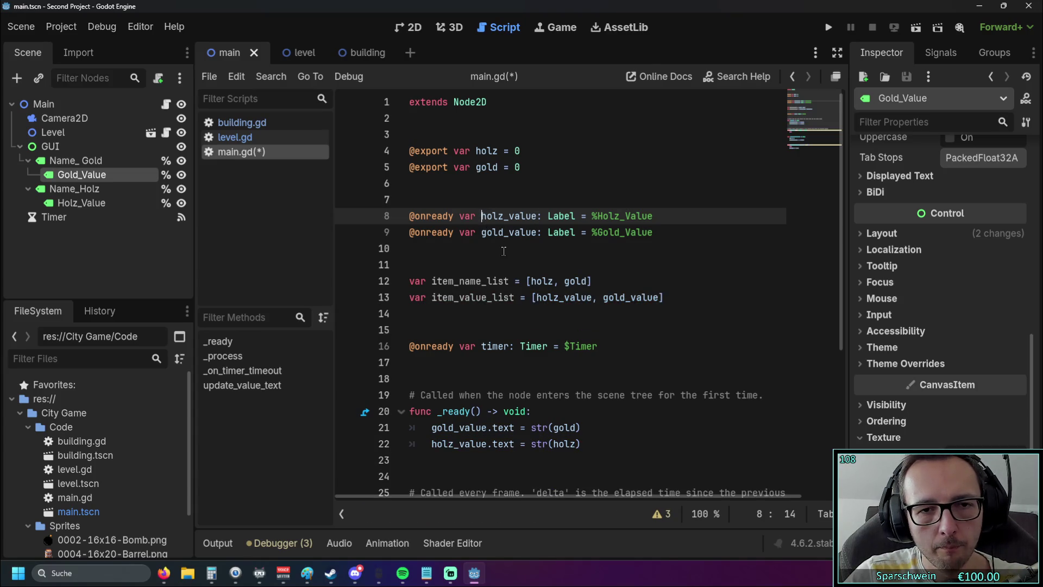
# - Rename holz_value to lbl_holz_value in its declaration and on line 22
pyautogui.write('lbl_')
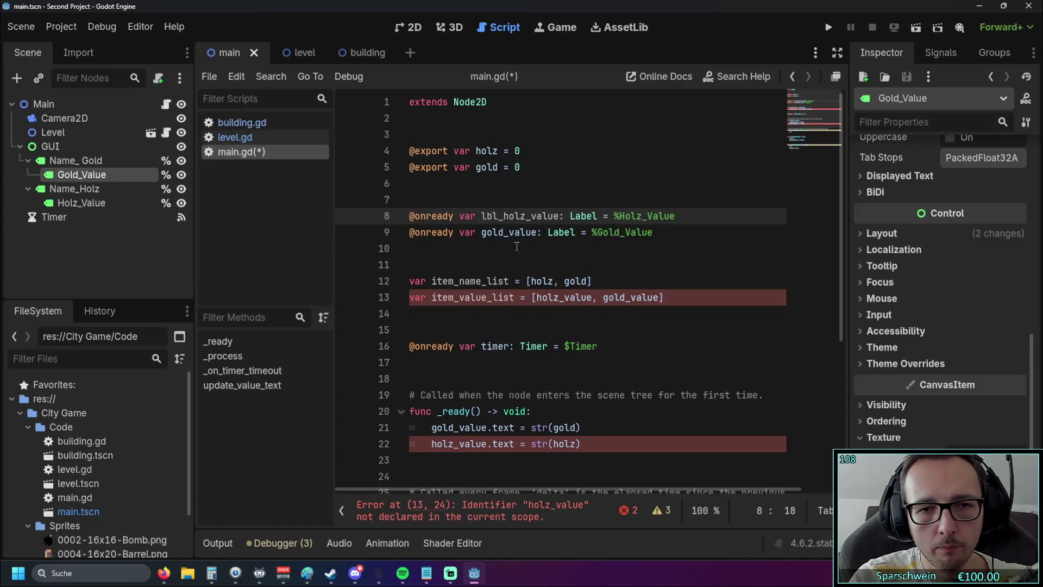
pyautogui.scroll(-5, 517, 242)
pyautogui.scroll(5, 517, 242)
pyautogui.click(432, 414)
pyautogui.write('lbl_')
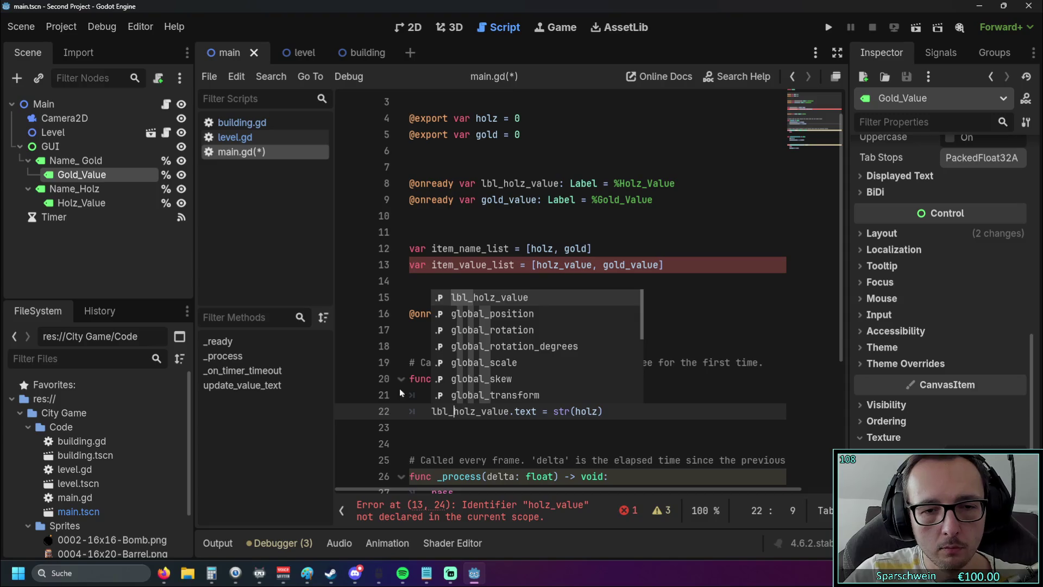
pyautogui.click(414, 348)
# - Rename gold_value to lbl_gold_value on line 9 and in its uses further down
pyautogui.click(481, 203)
pyautogui.write('lbl_')
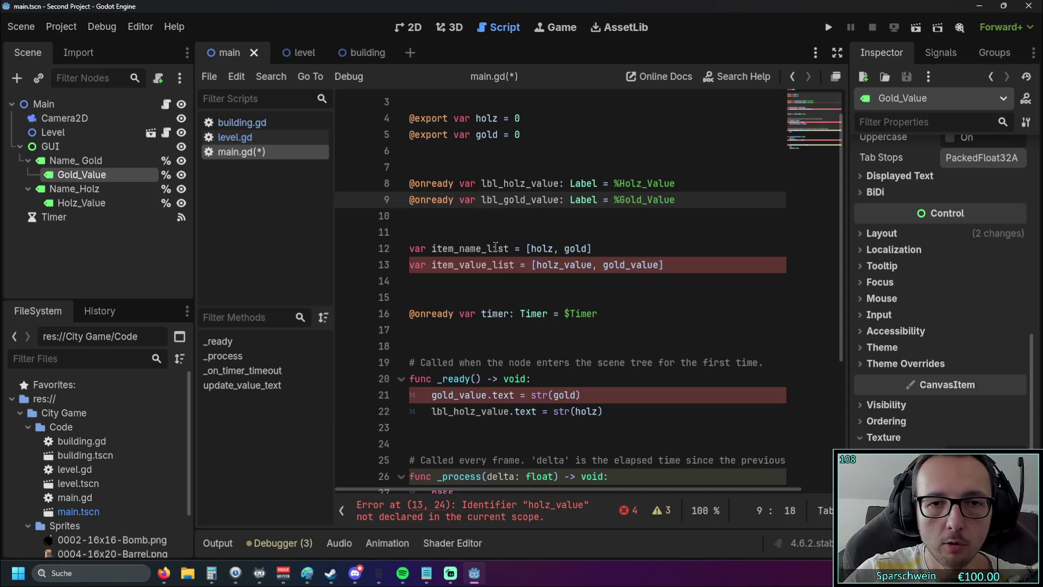
pyautogui.scroll(-2, 496, 246)
pyautogui.click(433, 297)
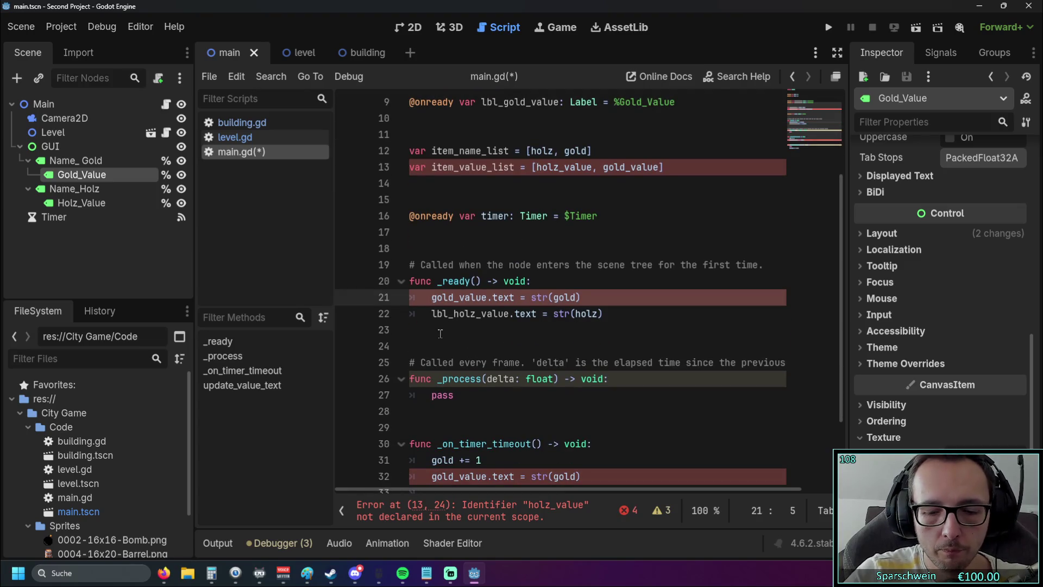
pyautogui.write('lbl_')
pyautogui.scroll(-2, 442, 358)
pyautogui.click(433, 378)
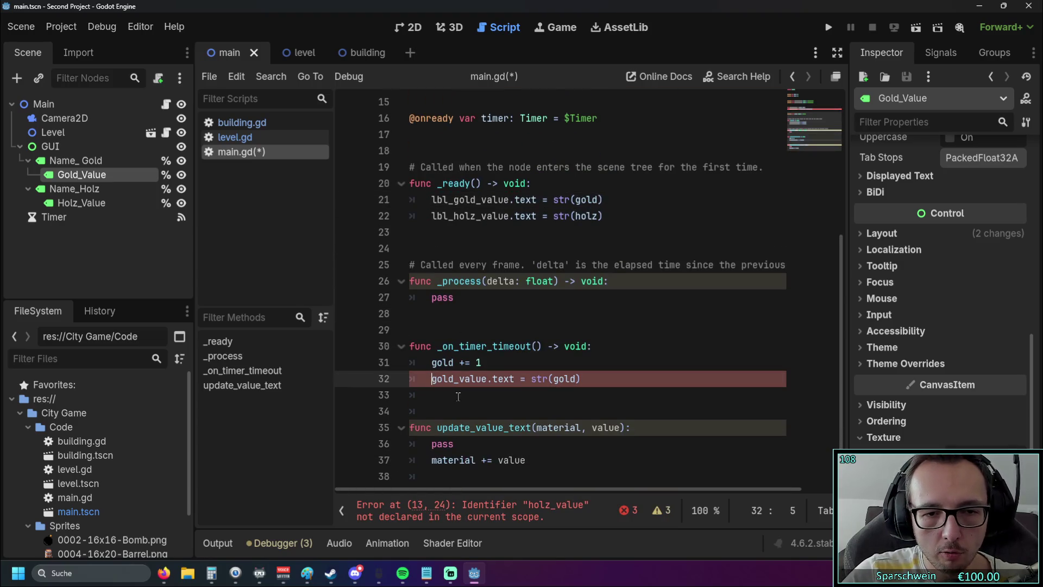
pyautogui.write('lbl_')
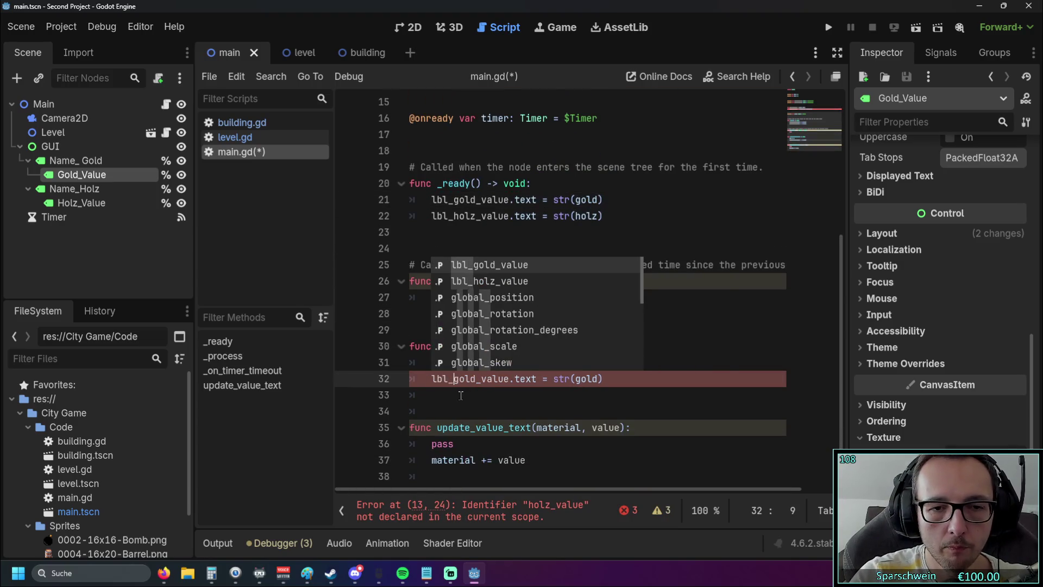
pyautogui.click(442, 411)
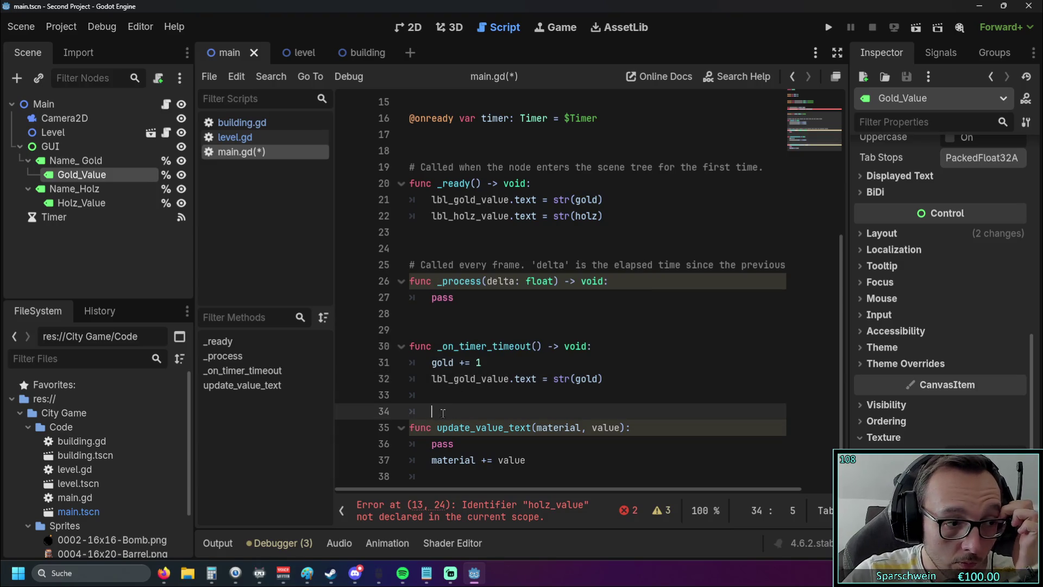
pyautogui.scroll(4, 586, 341)
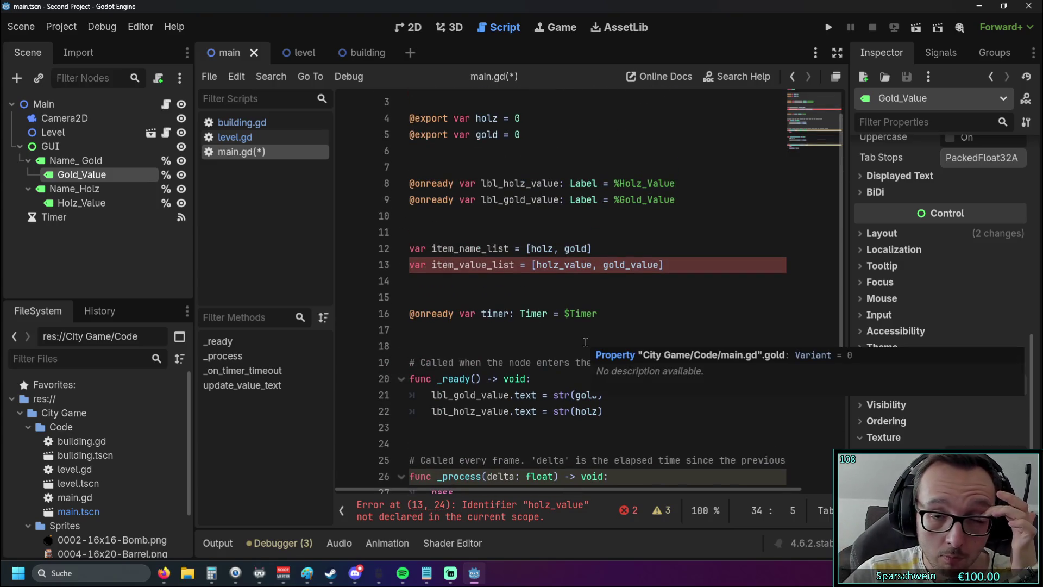
pyautogui.scroll(1, 534, 307)
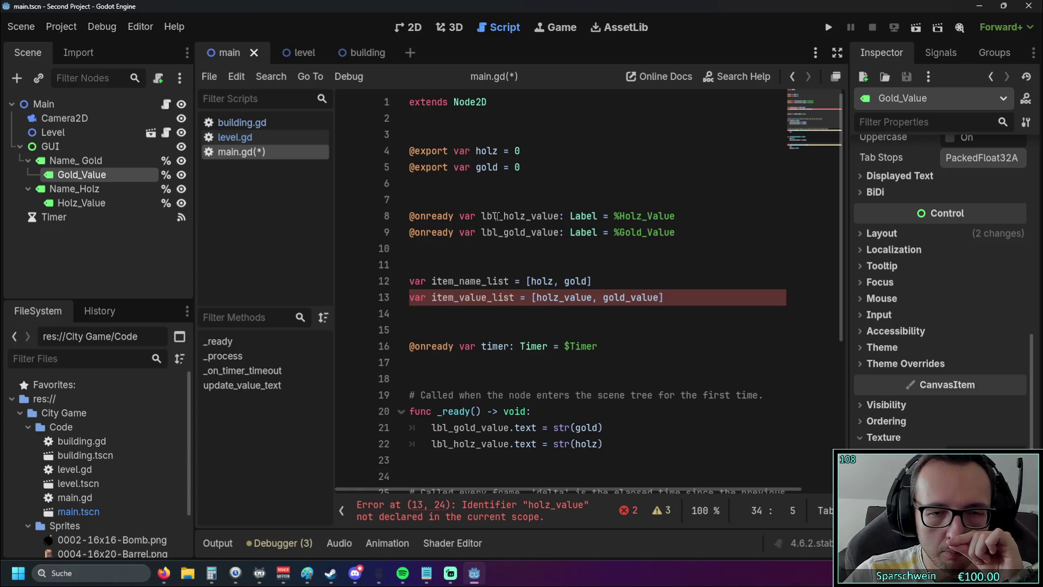
pyautogui.click(497, 216)
pyautogui.hotkey('shift', 'Left')
pyautogui.hotkey('shift', 'Left')
pyautogui.hotkey('shift', 'Left')
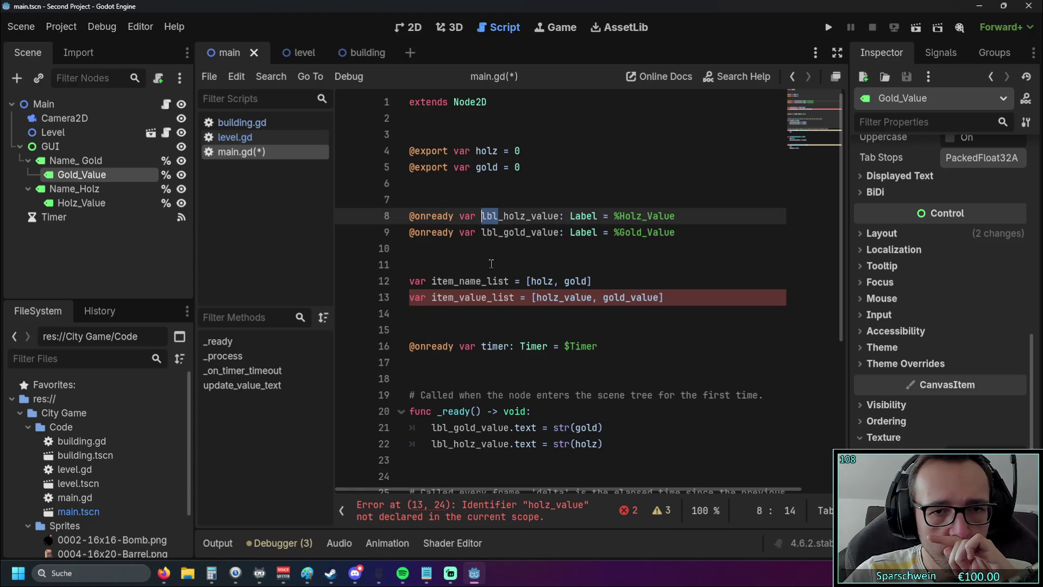
pyautogui.write('label')
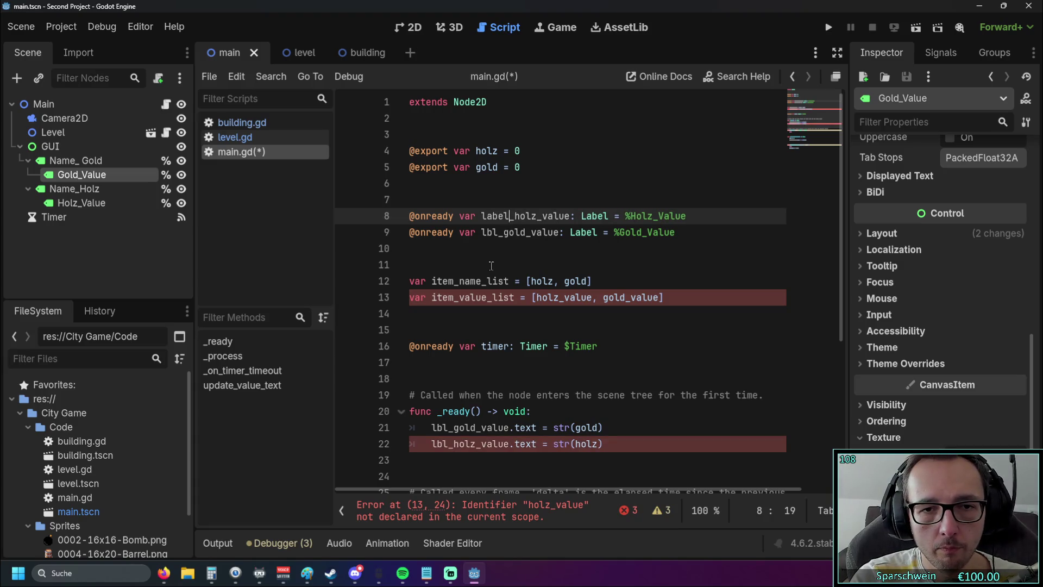
pyautogui.press('Down')
pyautogui.press('Left')
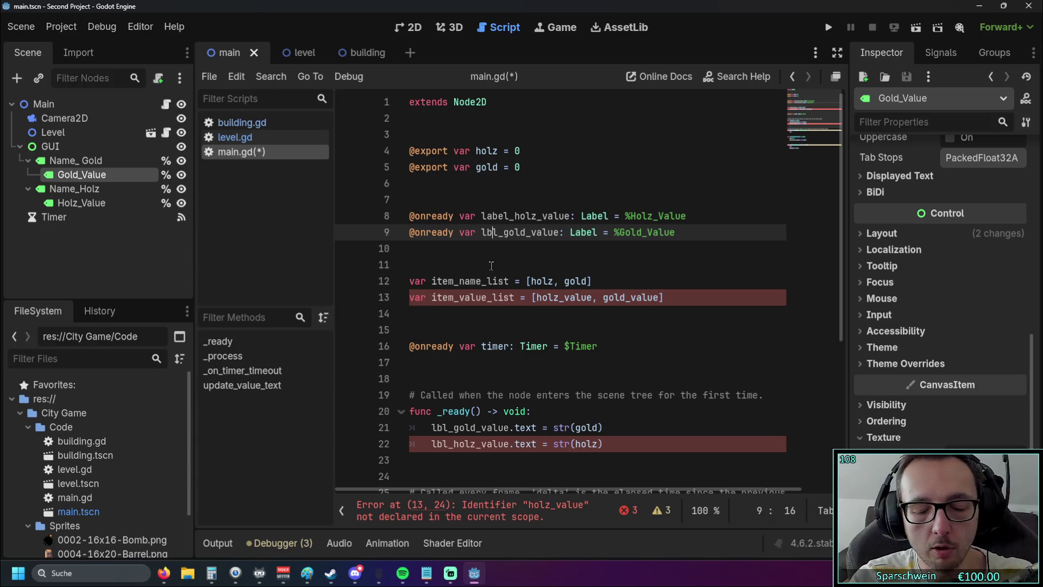
pyautogui.hotkey('ctrl', 'z')
pyautogui.click(547, 265)
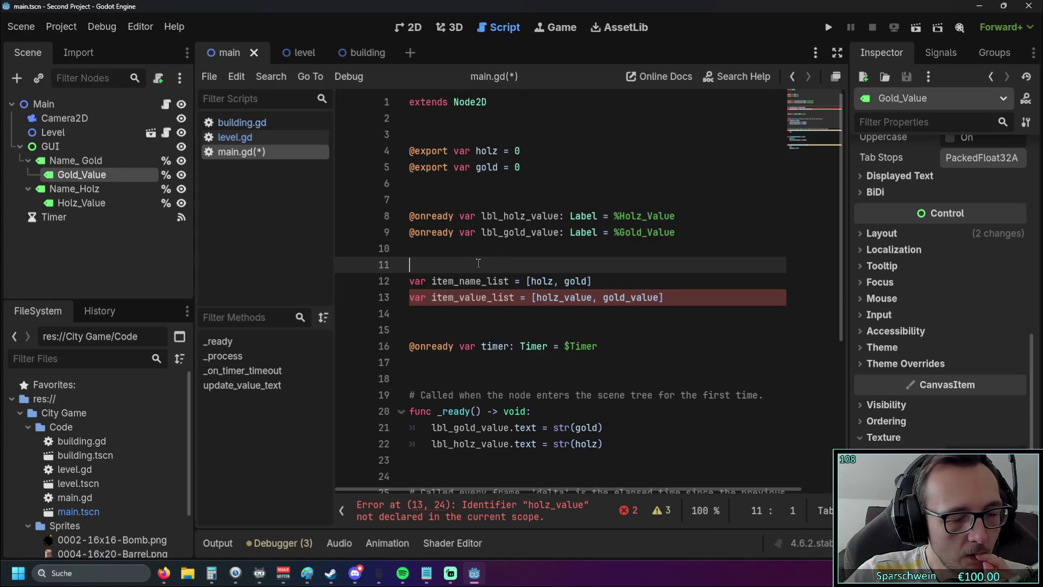
pyautogui.scroll(-1, 482, 264)
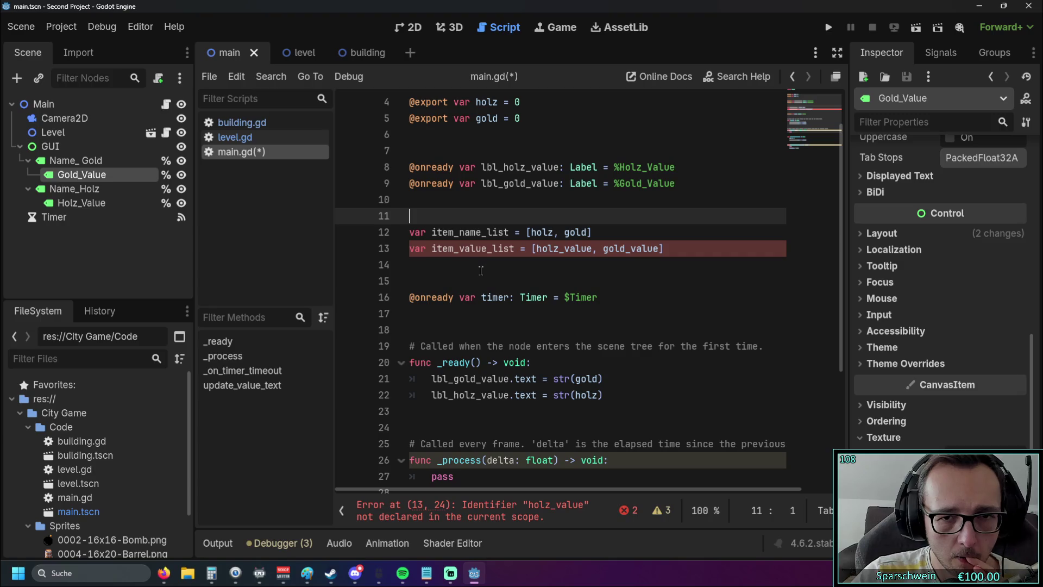
pyautogui.scroll(1, 483, 280)
pyautogui.scroll(2, 483, 280)
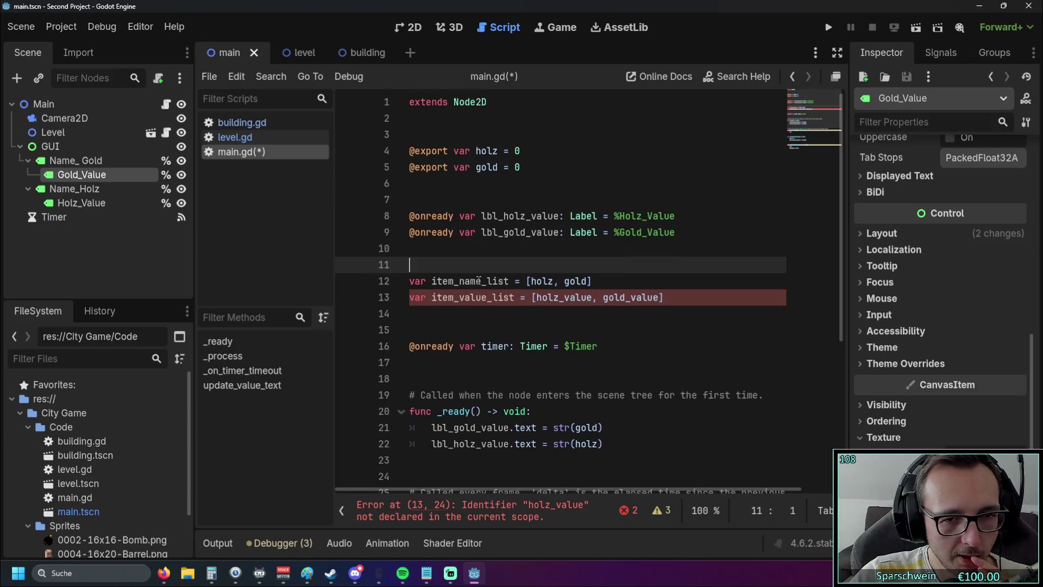
pyautogui.click(477, 216)
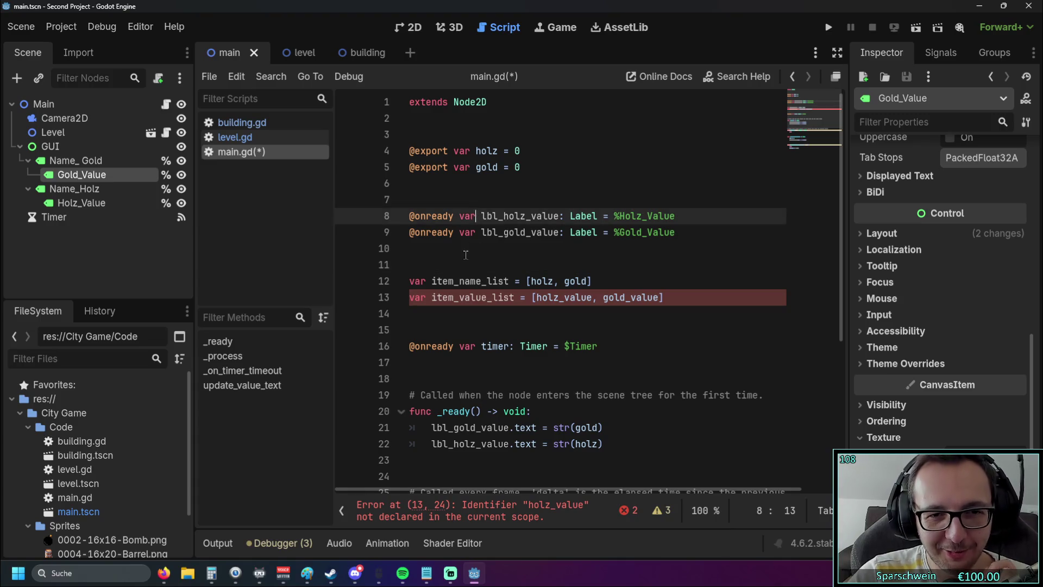
pyautogui.click(459, 199)
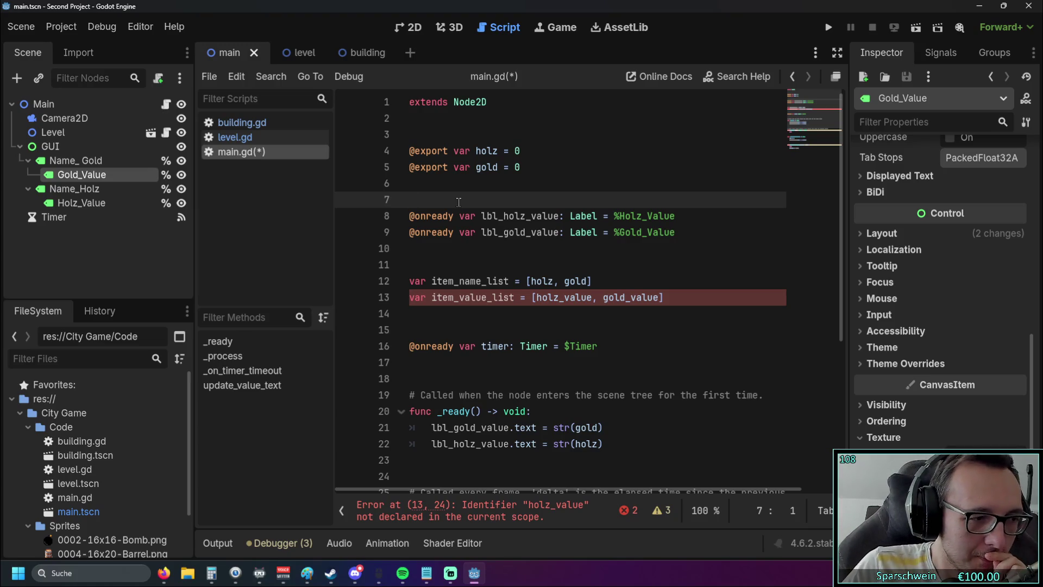
pyautogui.moveTo(498, 215); pyautogui.dragTo(476, 216)
# - Change the lbl prefix to label in the declarations on lines 8 and 9
pyautogui.press('Right')
pyautogui.press('BackSpace')
pyautogui.press('BackSpace')
pyautogui.write('ab')
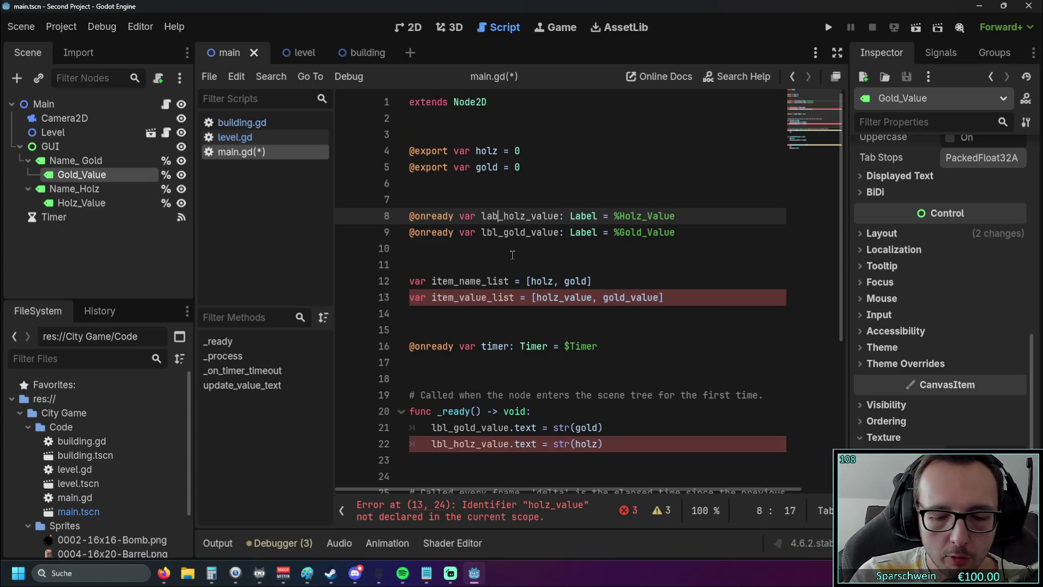
pyautogui.write('el')
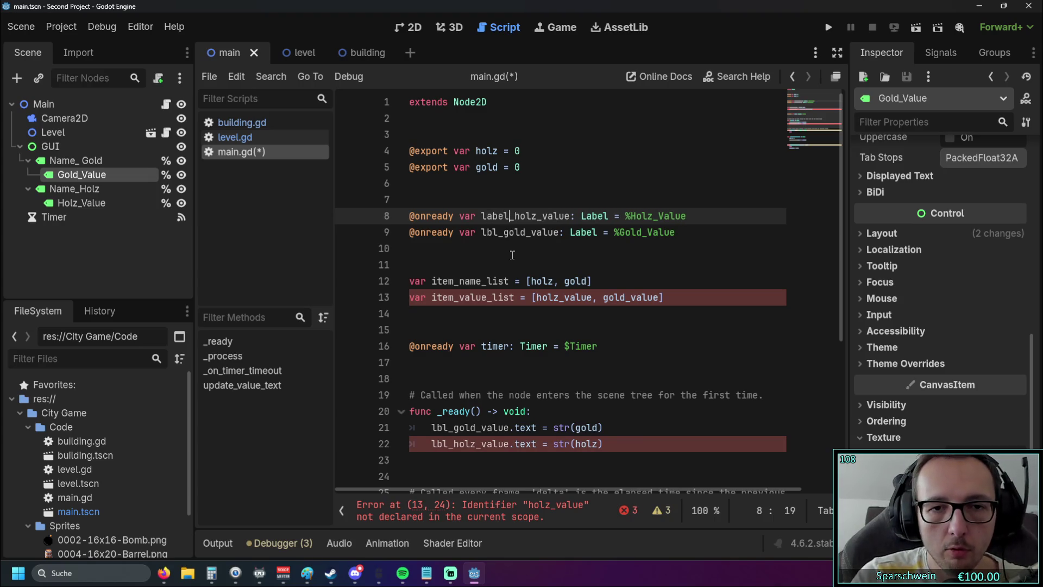
pyautogui.moveTo(500, 233); pyautogui.dragTo(482, 232)
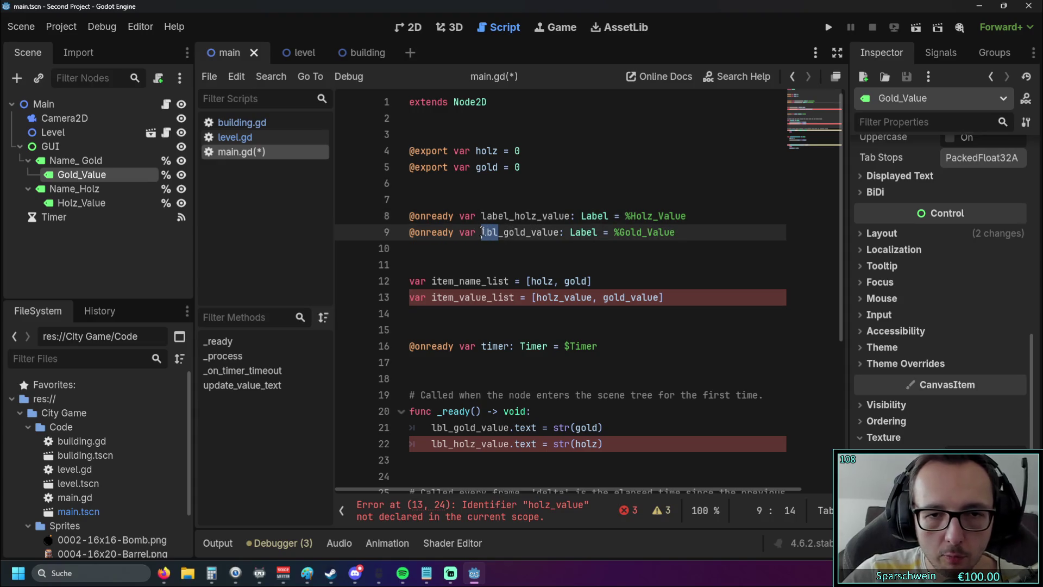
pyautogui.write('label')
# - Correct lines 21 and 22 to use label_gold_value and label_holz_value
pyautogui.scroll(-2, 442, 332)
pyautogui.click(440, 330)
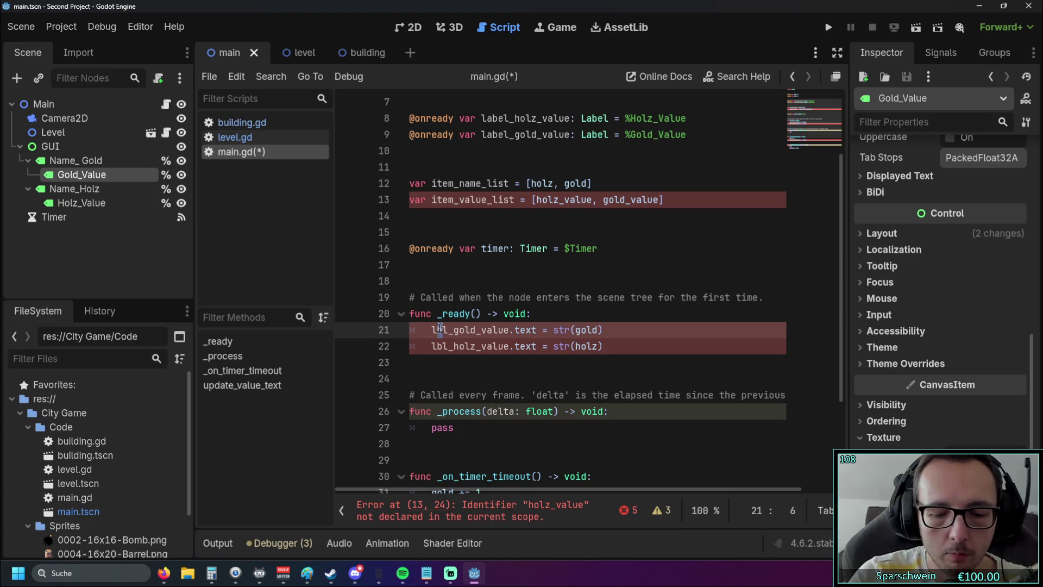
pyautogui.write('a')
pyautogui.press('Right')
pyautogui.press('Escape')
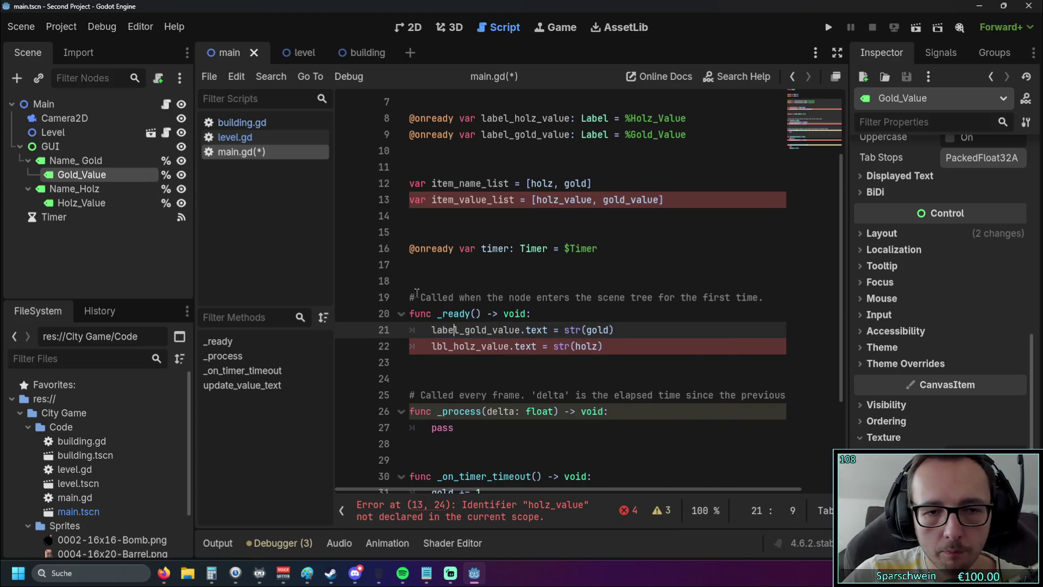
pyautogui.click(439, 345)
pyautogui.write('e')
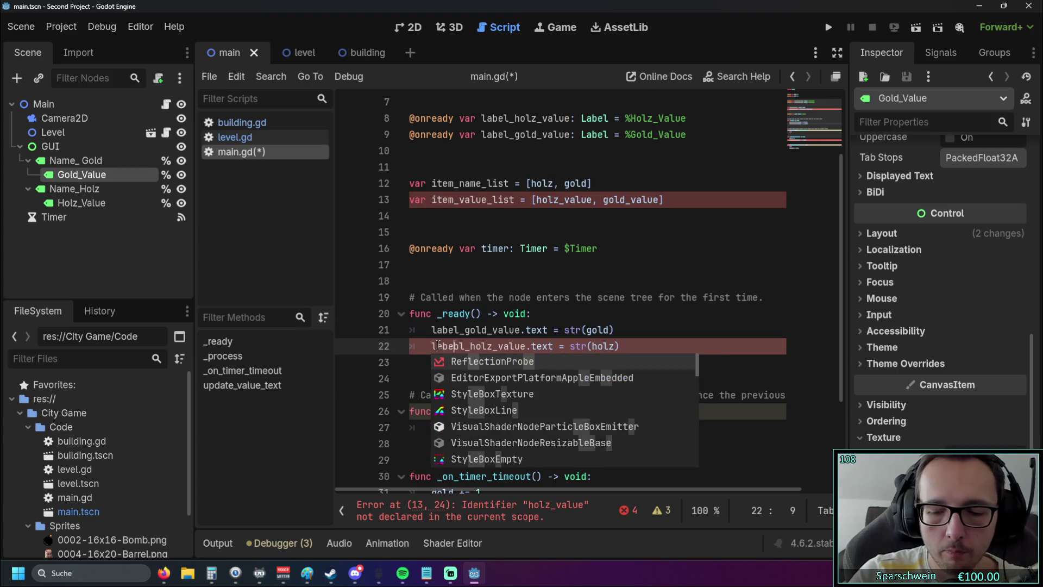
pyautogui.press('BackSpace')
pyautogui.press('BackSpace')
pyautogui.press('BackSpace')
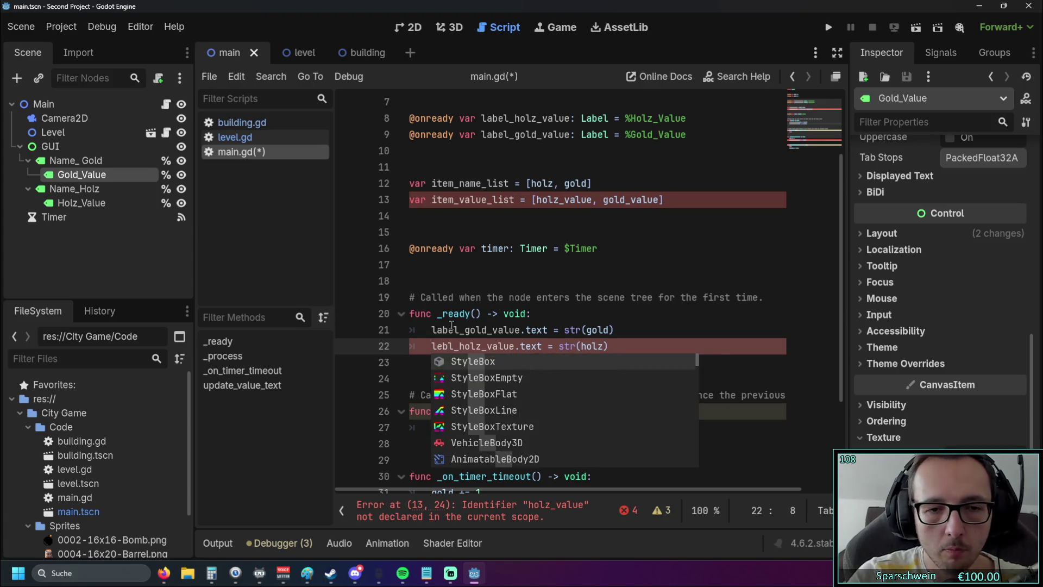
pyautogui.write('abe')
# - Correct lbl_gold_value to label_gold_value on line 32
pyautogui.scroll(-3, 513, 267)
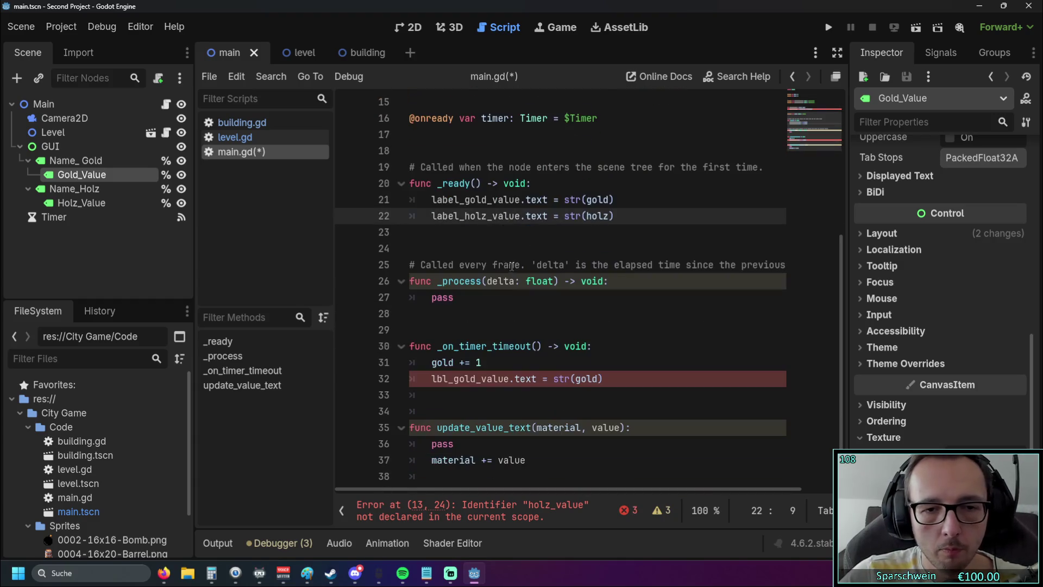
pyautogui.click(439, 379)
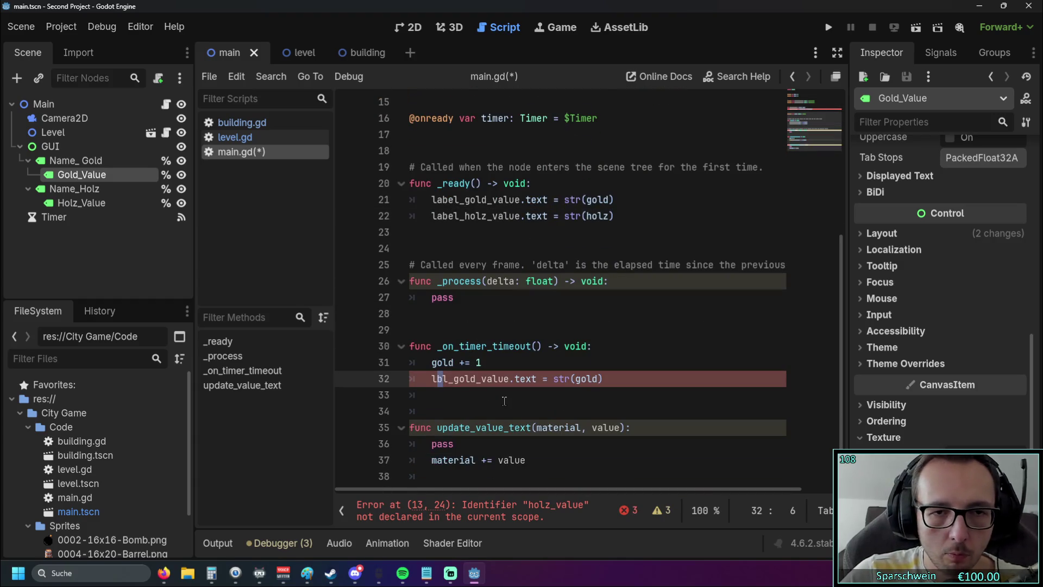
pyautogui.write('a')
pyautogui.press('Right')
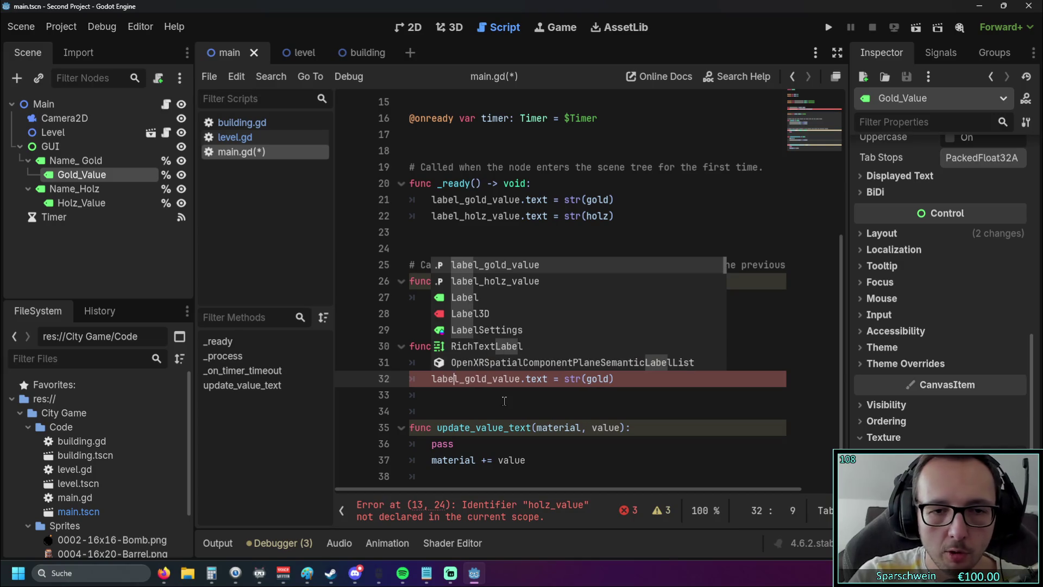
pyautogui.write('e')
pyautogui.click(482, 382)
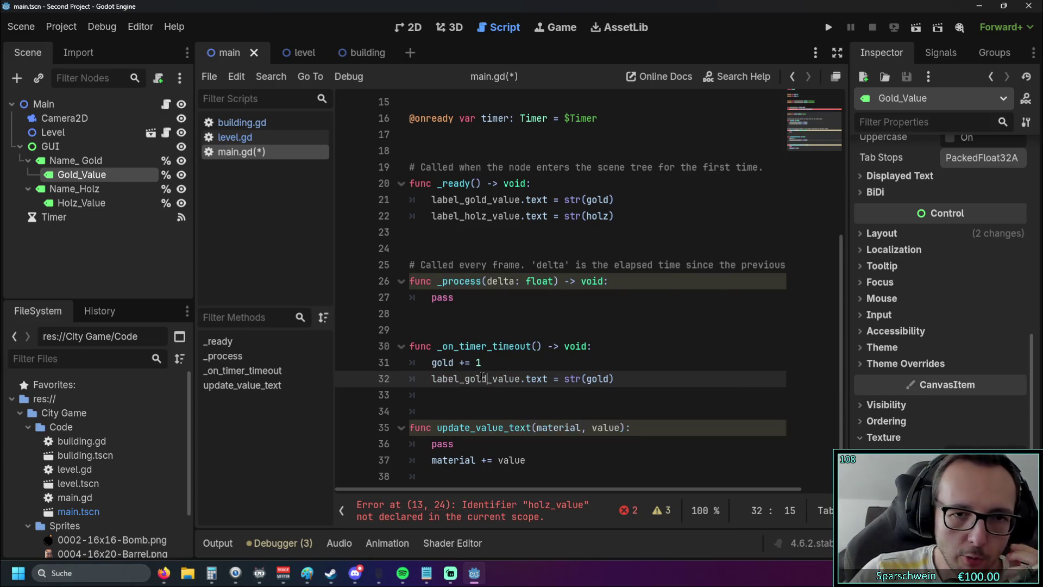
pyautogui.scroll(2, 480, 382)
pyautogui.scroll(1, 478, 381)
pyautogui.click(434, 216)
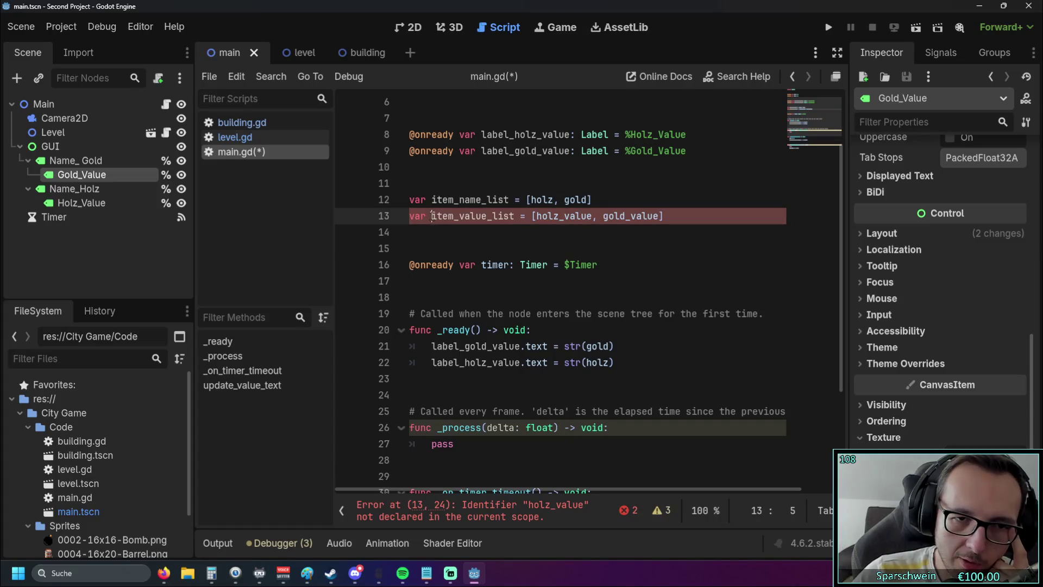
# - Change holz_value in item_value_list to label_holz_value
pyautogui.click(534, 215)
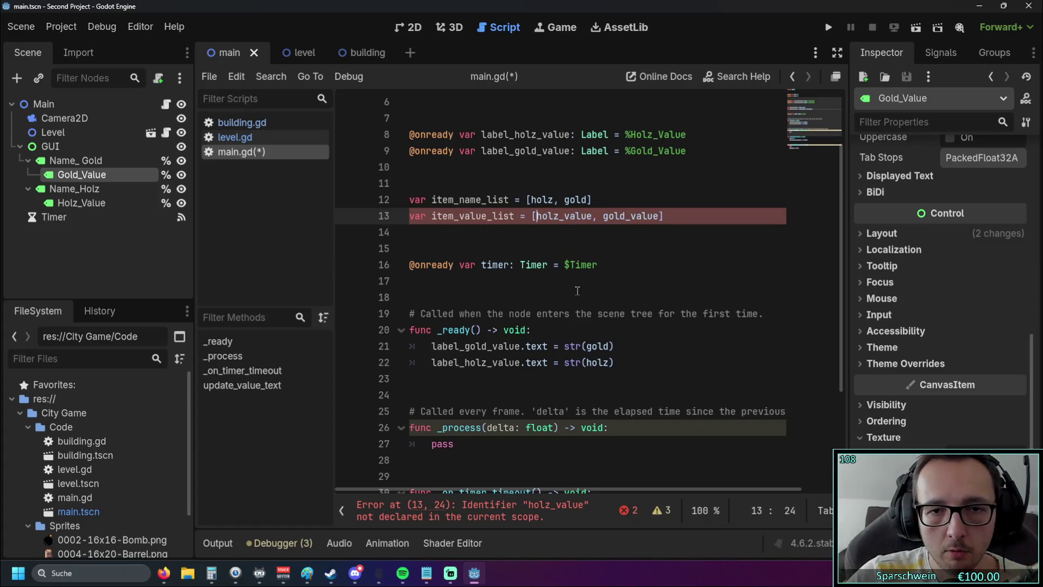
pyautogui.write('lable')
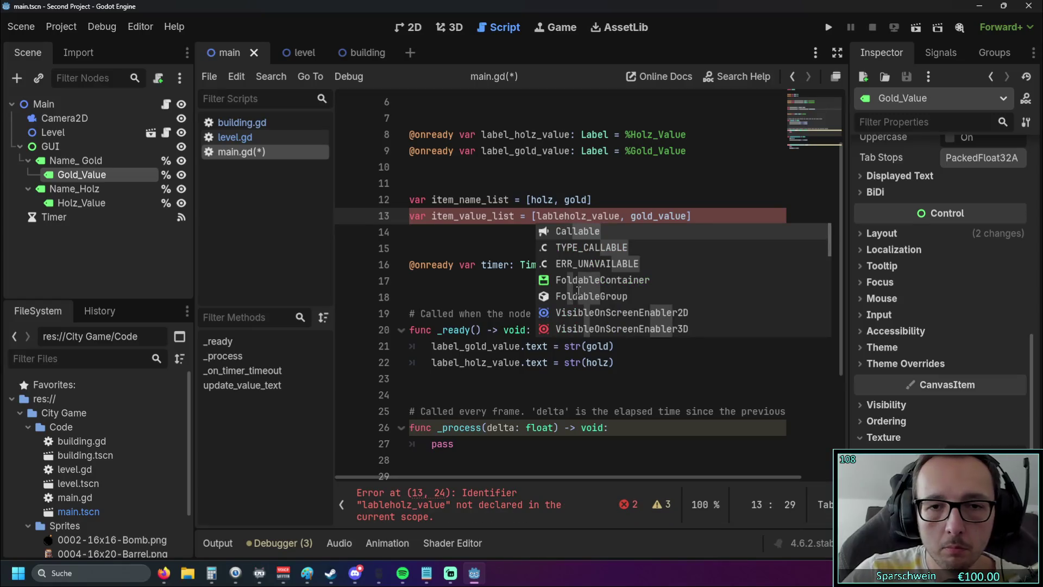
pyautogui.write('_')
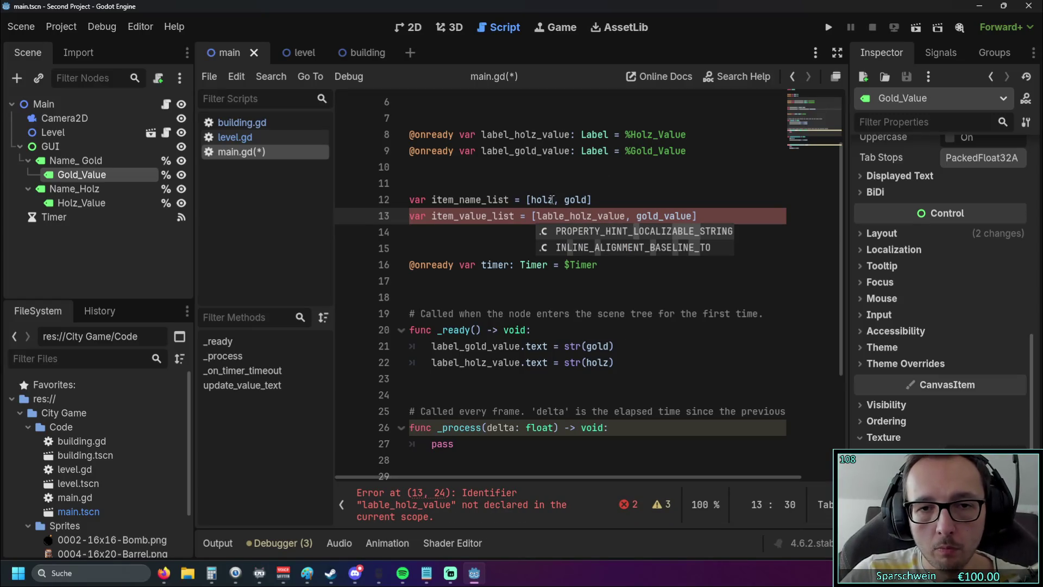
pyautogui.press('BackSpace')
pyautogui.press('BackSpace')
pyautogui.write('le')
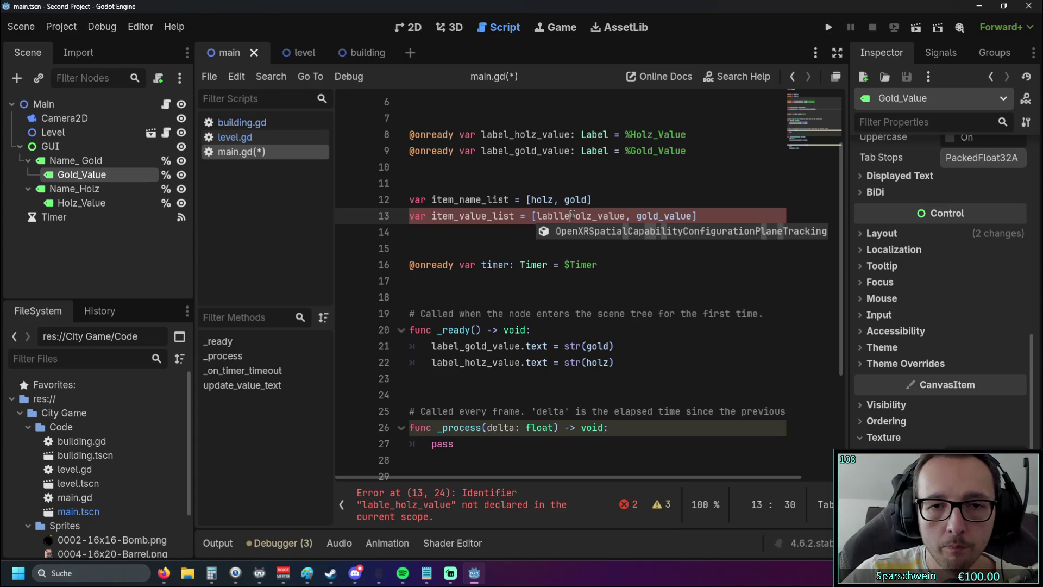
pyautogui.press('BackSpace')
pyautogui.press('BackSpace')
pyautogui.press('BackSpace')
pyautogui.write('el')
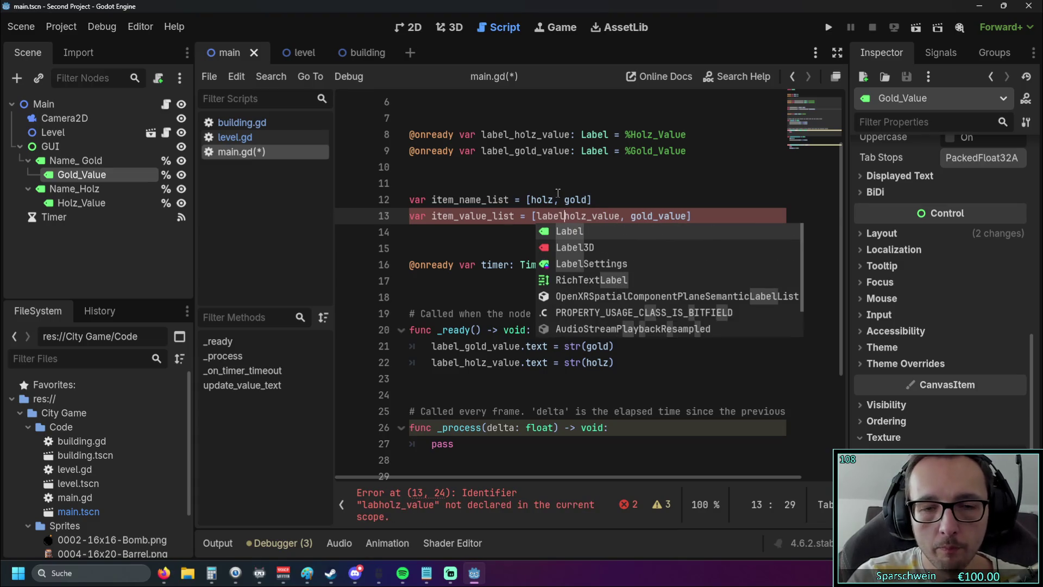
pyautogui.click(617, 191)
pyautogui.click(565, 216)
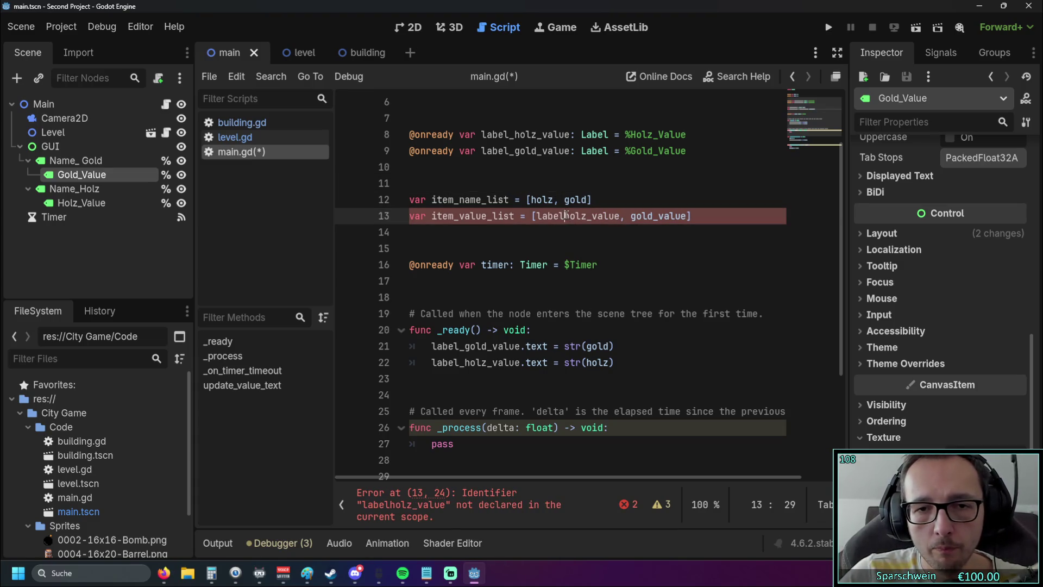
pyautogui.write('_')
pyautogui.click(617, 199)
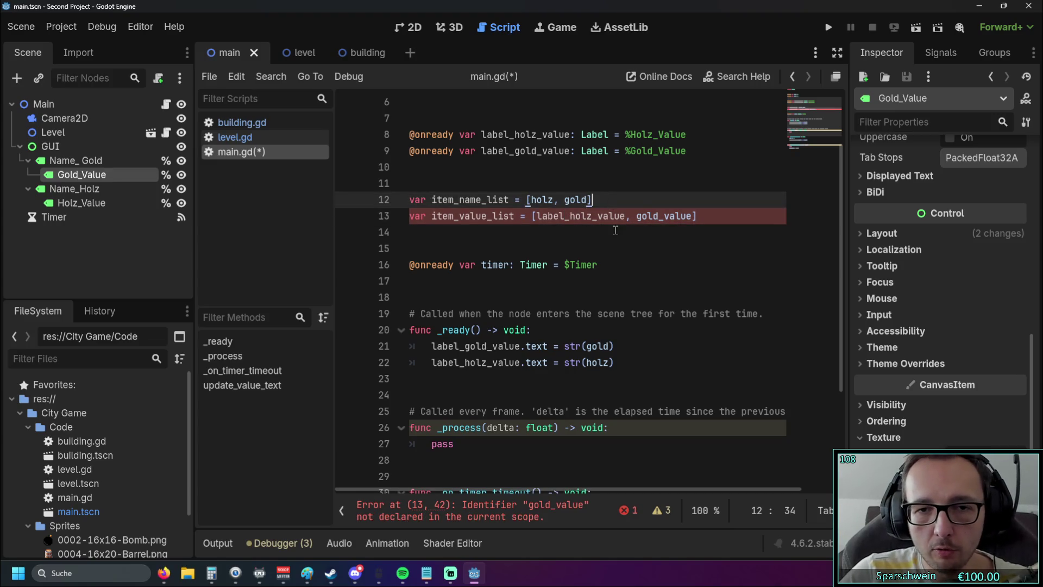
pyautogui.scroll(1, 623, 238)
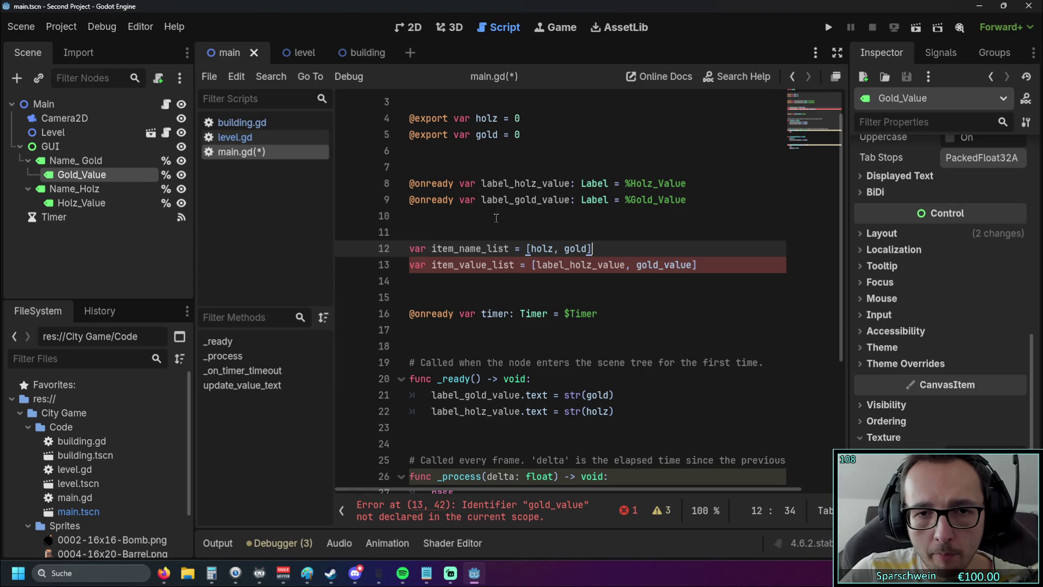
# - Add a label prefix before gold_value in item_value_list
pyautogui.click(489, 185)
pyautogui.moveTo(481, 184); pyautogui.dragTo(569, 183)
pyautogui.click(636, 265)
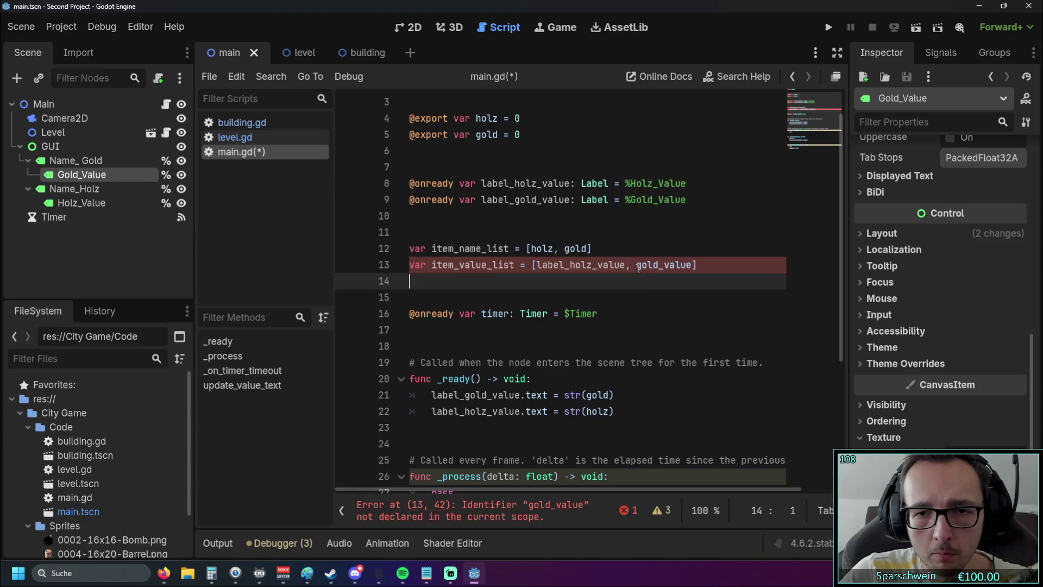
pyautogui.write('lk')
pyautogui.press('BackSpace')
pyautogui.write('able_')
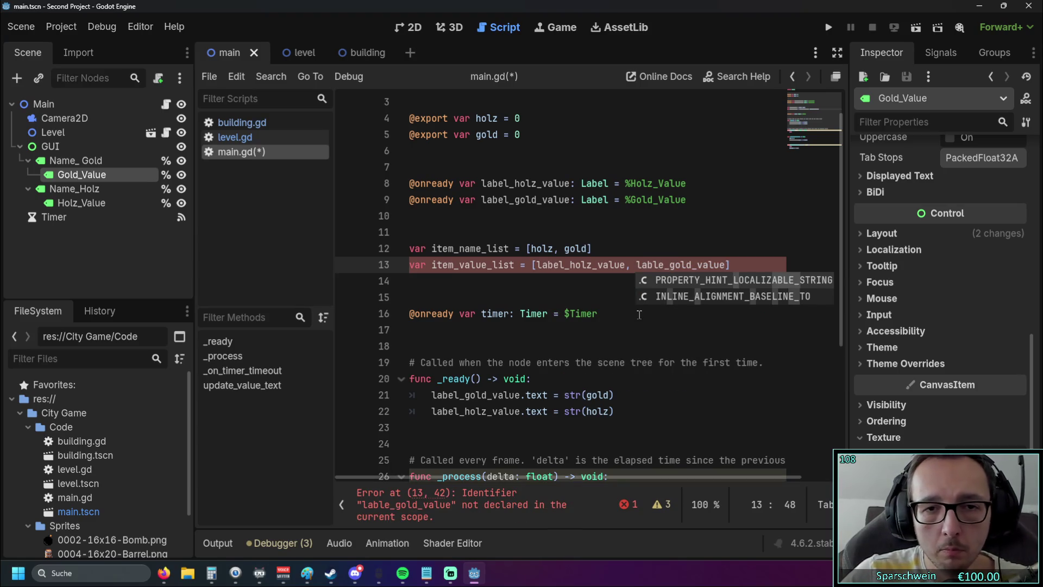
pyautogui.click(592, 302)
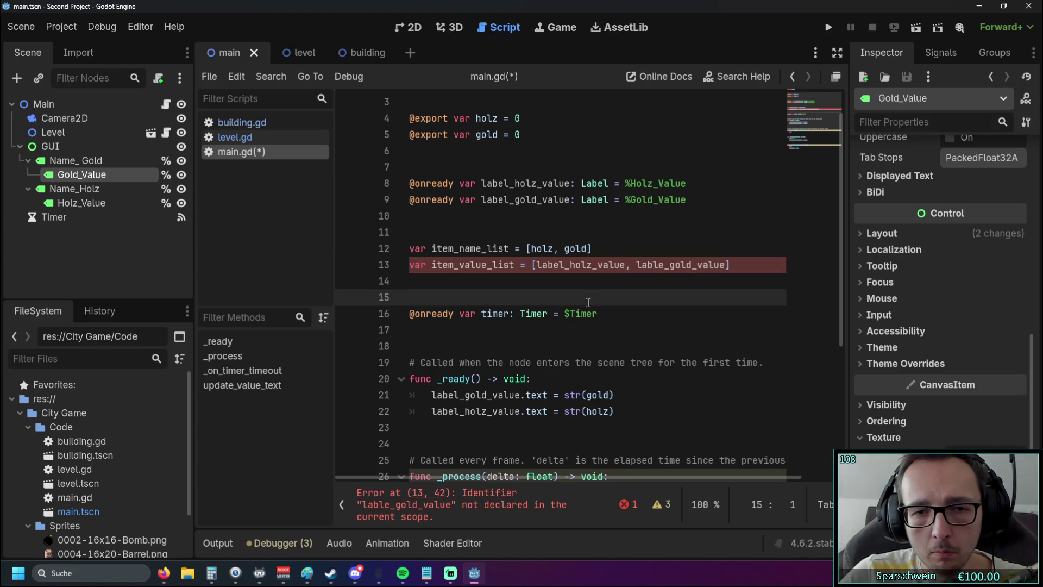
# - Fix the misspelled lable prefix so the list reads label_gold_value and the error clears
pyautogui.doubleClick(545, 266)
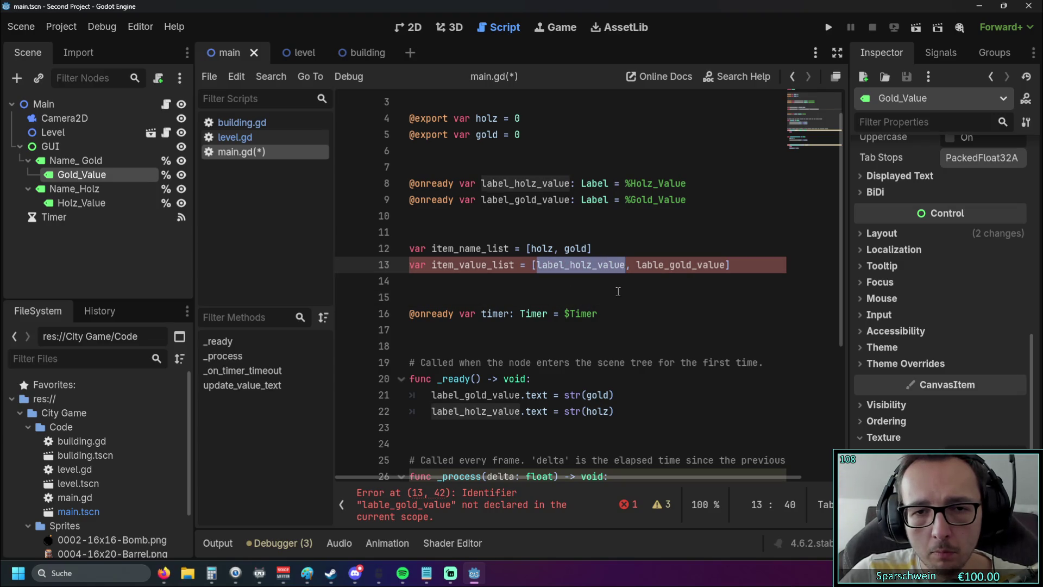
pyautogui.scroll(-5, 611, 297)
pyautogui.scroll(5, 610, 297)
pyautogui.click(639, 314)
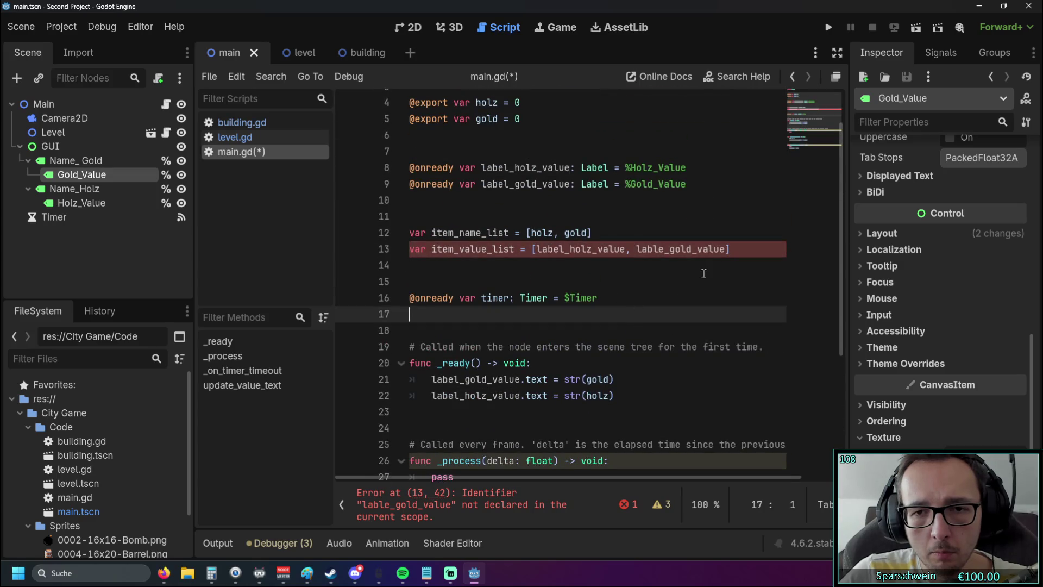
pyautogui.click(738, 249)
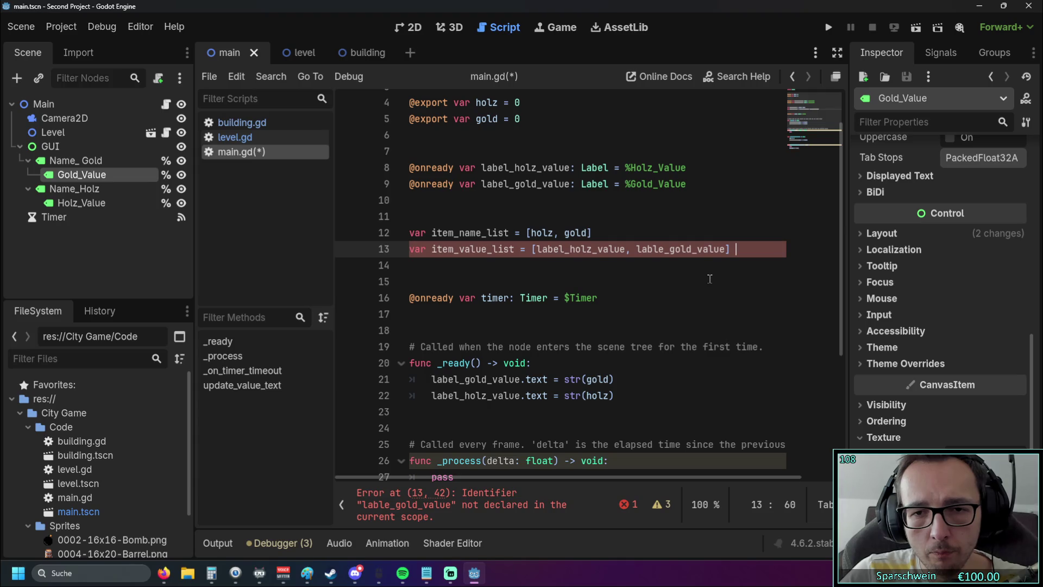
pyautogui.press('Left')
pyautogui.press('Left')
pyautogui.press('Left')
pyautogui.press('BackSpace')
pyautogui.press('BackSpace')
pyautogui.write('el')
pyautogui.click(618, 246)
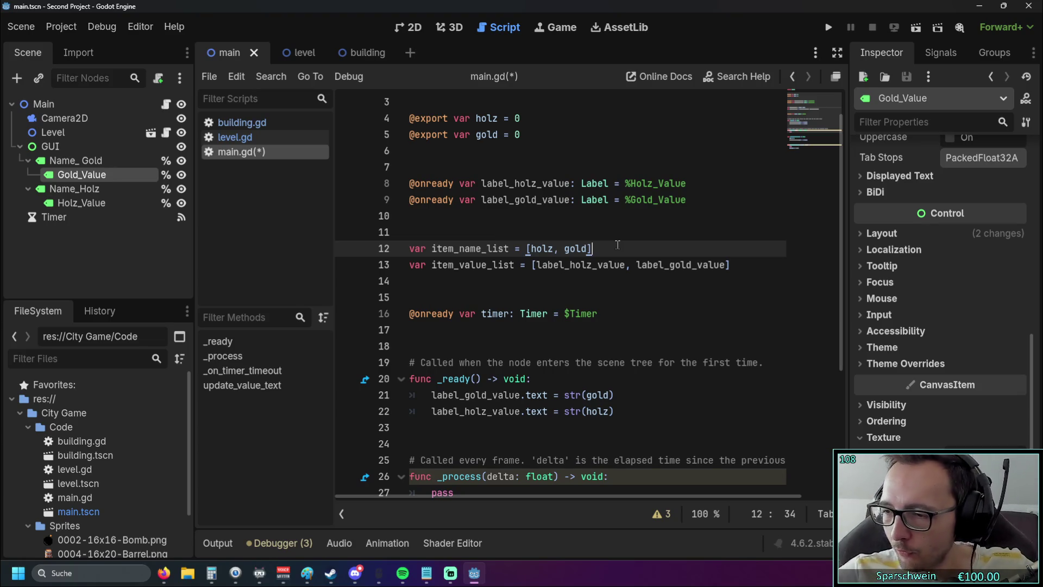
pyautogui.hotkey('alt', 'Tab')
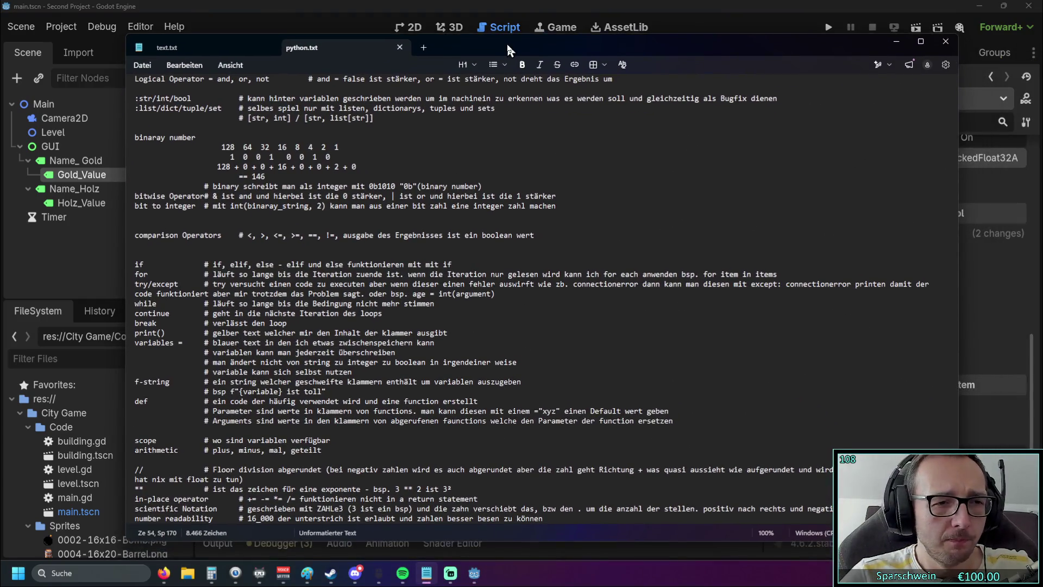
# - Scroll through python.txt to review the notes on lists and list methods
pyautogui.scroll(-20, 384, 285)
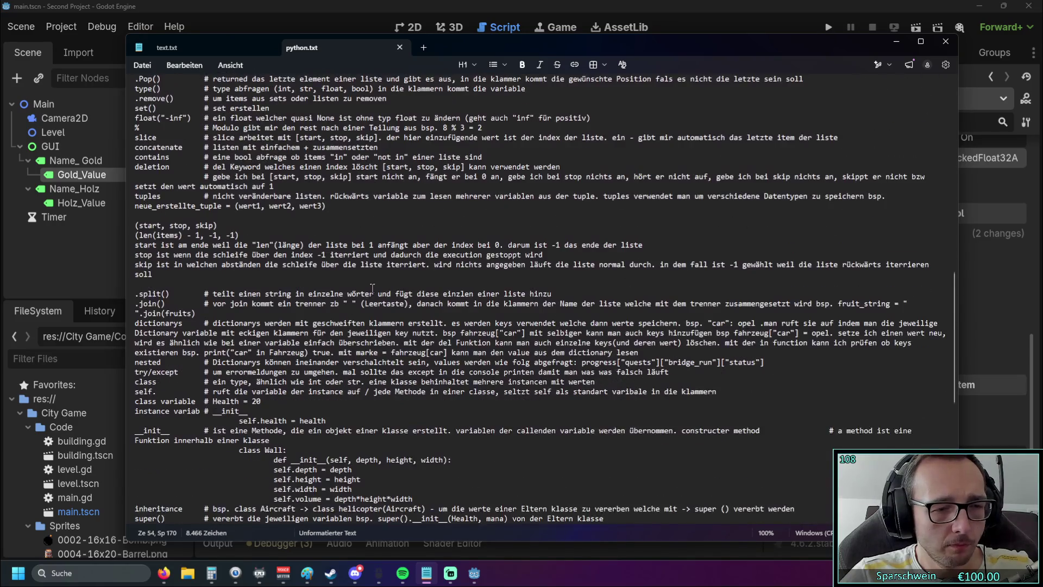
pyautogui.scroll(-10, 372, 287)
pyautogui.scroll(6, 372, 287)
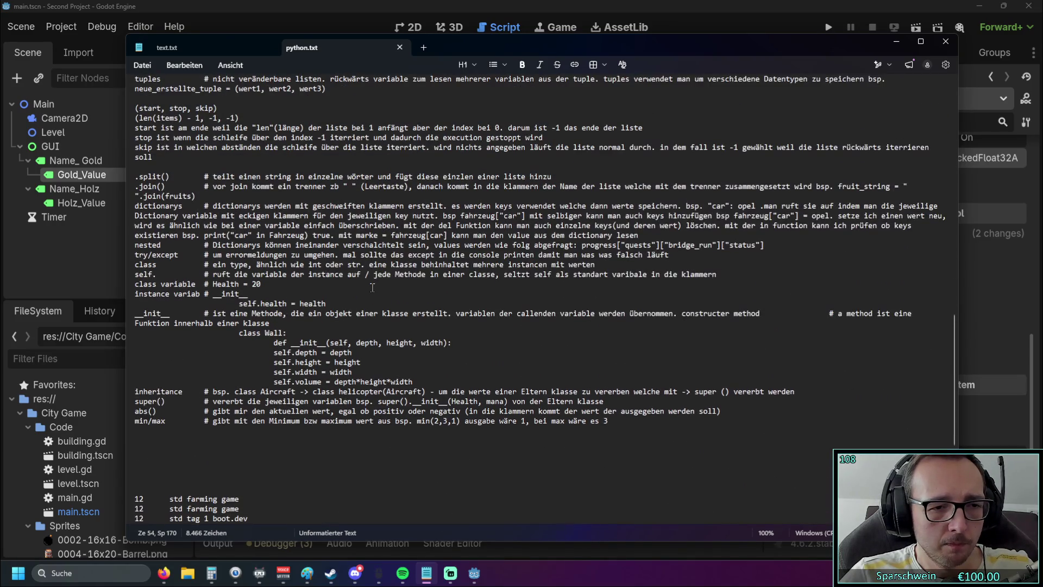
pyautogui.scroll(3, 372, 287)
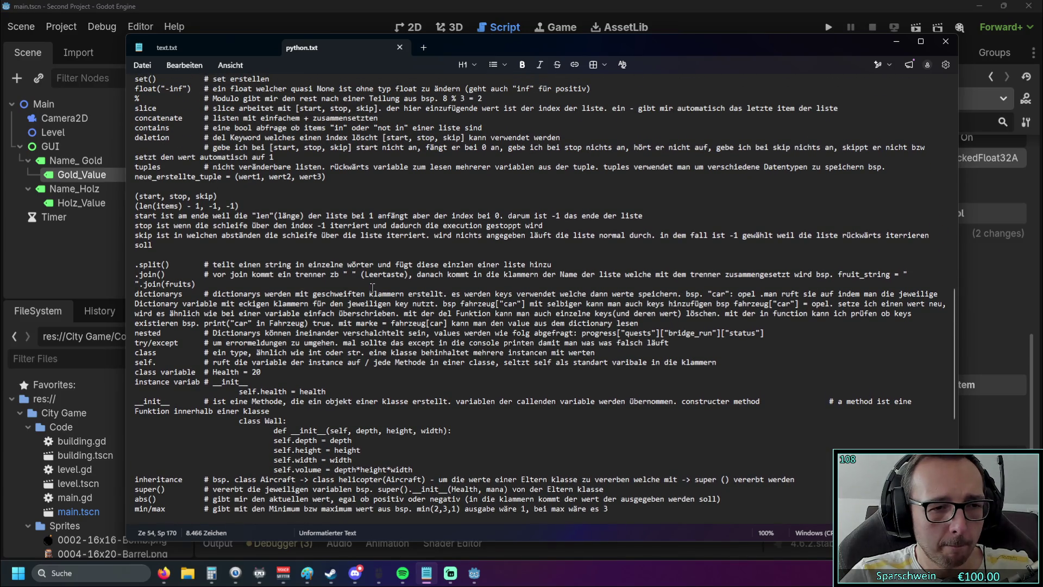
pyautogui.scroll(1, 372, 287)
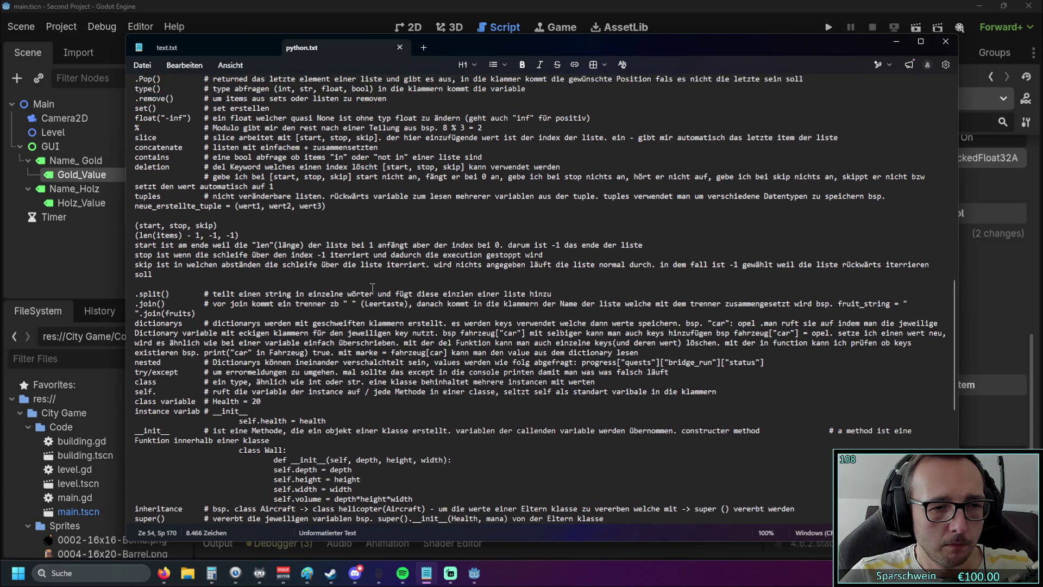
pyautogui.scroll(6, 372, 288)
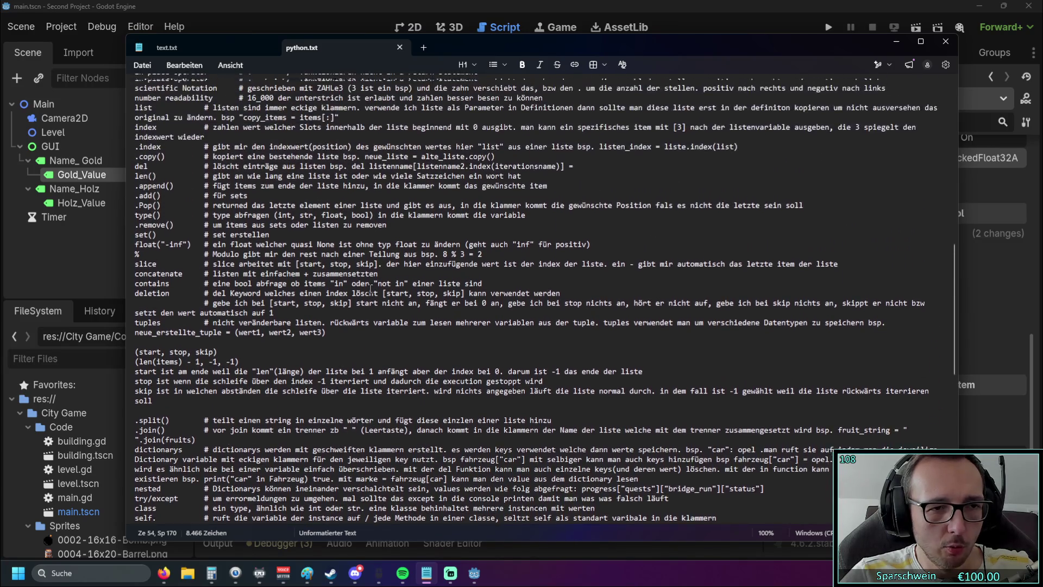
pyautogui.scroll(-9, 370, 288)
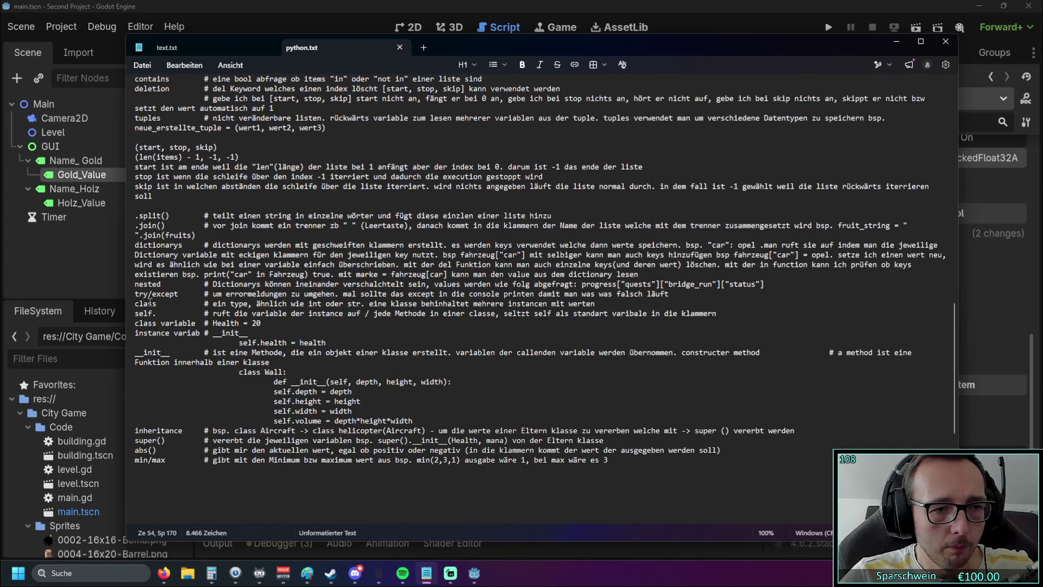
# - Highlight the notes about classes, then minimize Notepad to bring back main.gd
pyautogui.moveTo(135, 294); pyautogui.dragTo(183, 294)
pyautogui.click(170, 303)
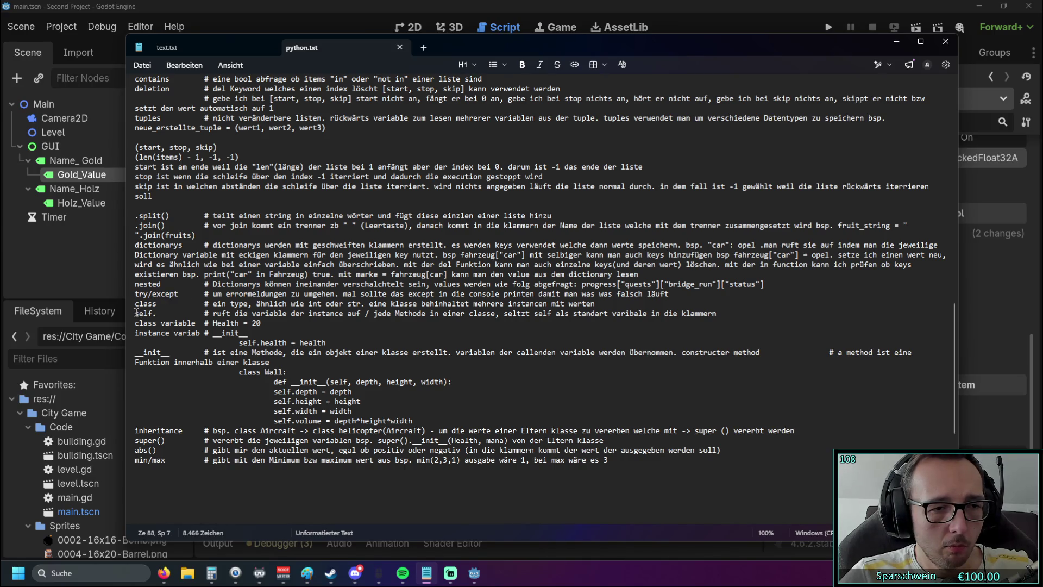
pyautogui.moveTo(136, 303); pyautogui.dragTo(171, 323)
pyautogui.click(199, 374)
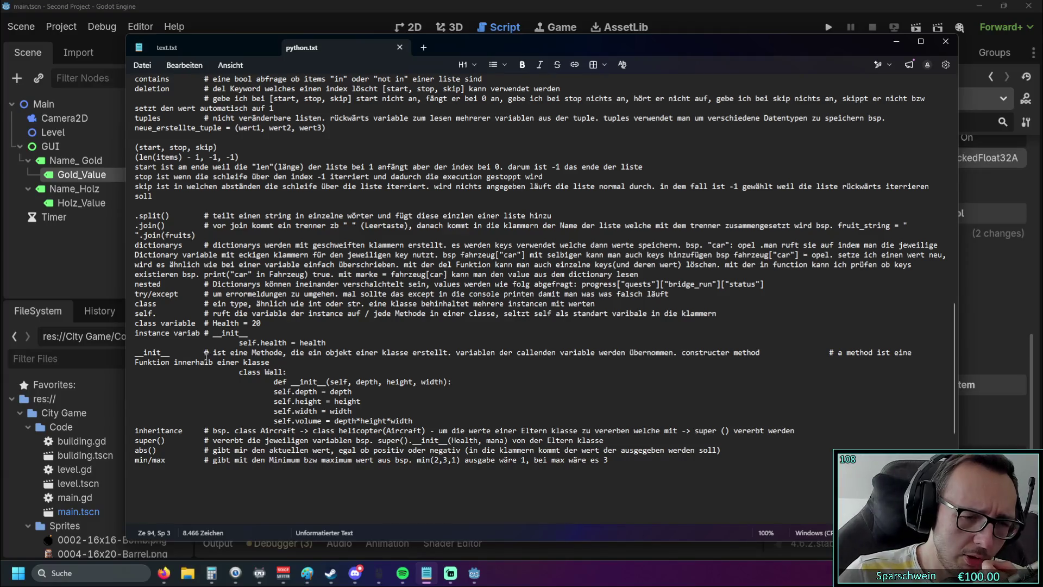
pyautogui.scroll(-1, 214, 364)
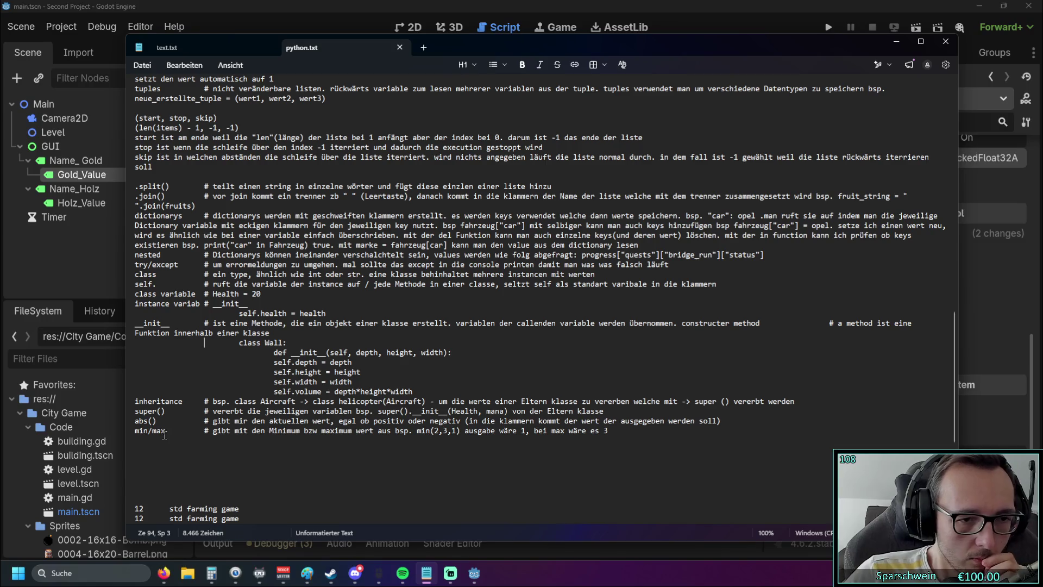
pyautogui.scroll(2, 165, 435)
pyautogui.scroll(8, 176, 408)
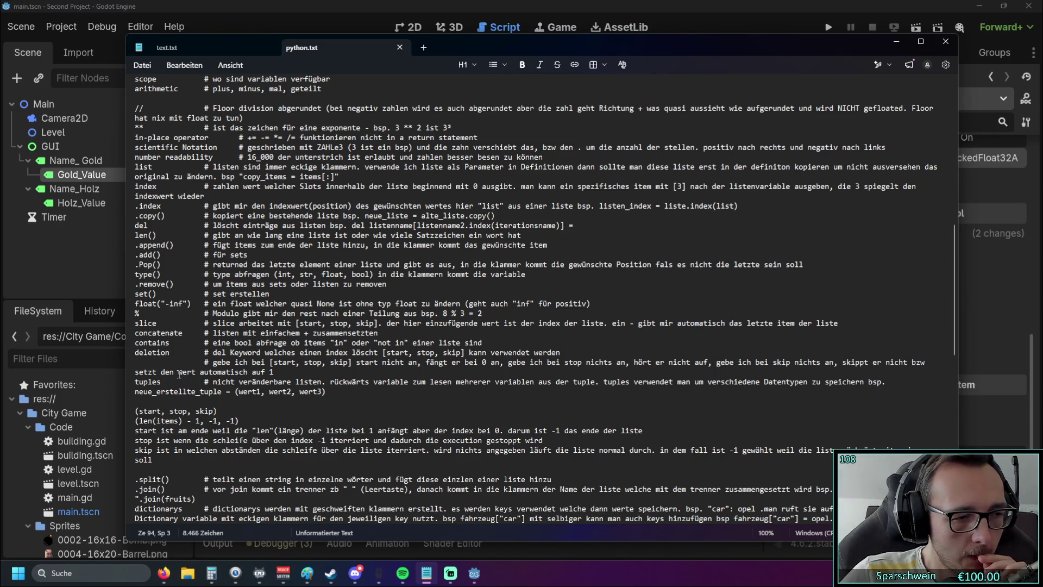
pyautogui.click(96, 269)
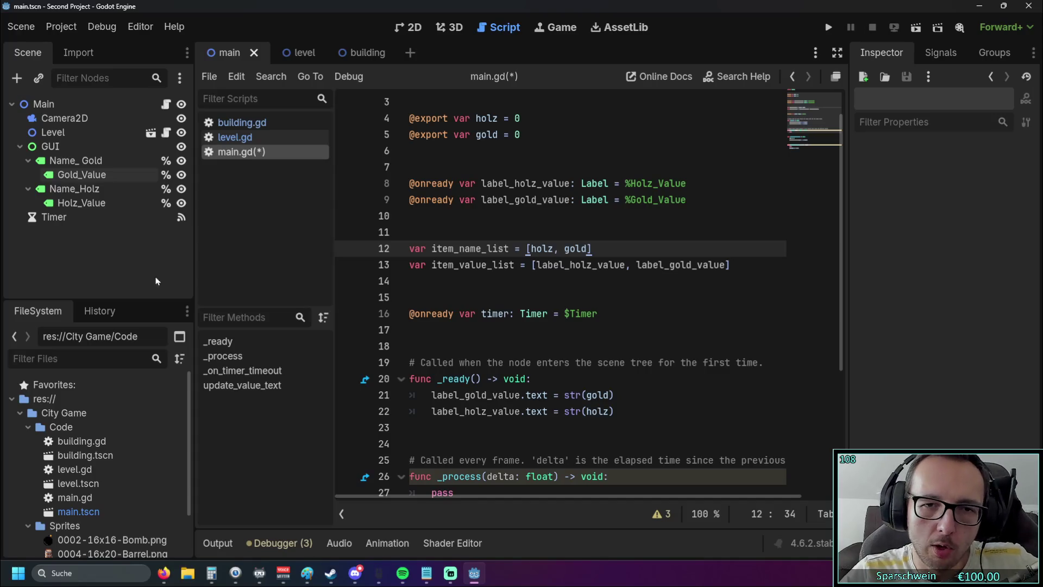
# - Scroll main.gd to update_value_text(material, value) and its pass and material += value lines
pyautogui.scroll(-4, 543, 331)
pyautogui.scroll(5, 543, 331)
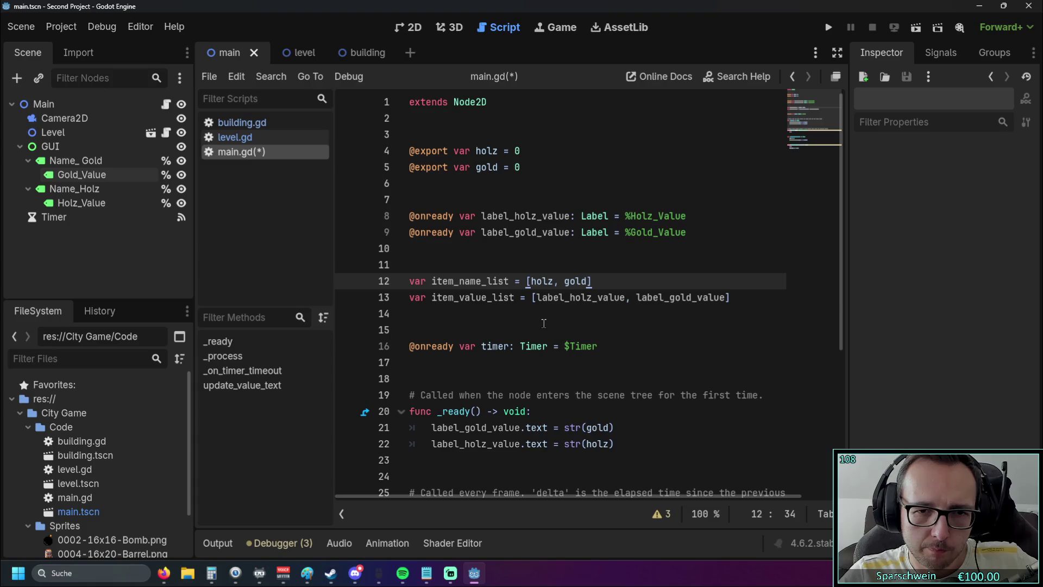
pyautogui.scroll(-1, 546, 326)
pyautogui.click(552, 267)
pyautogui.click(553, 276)
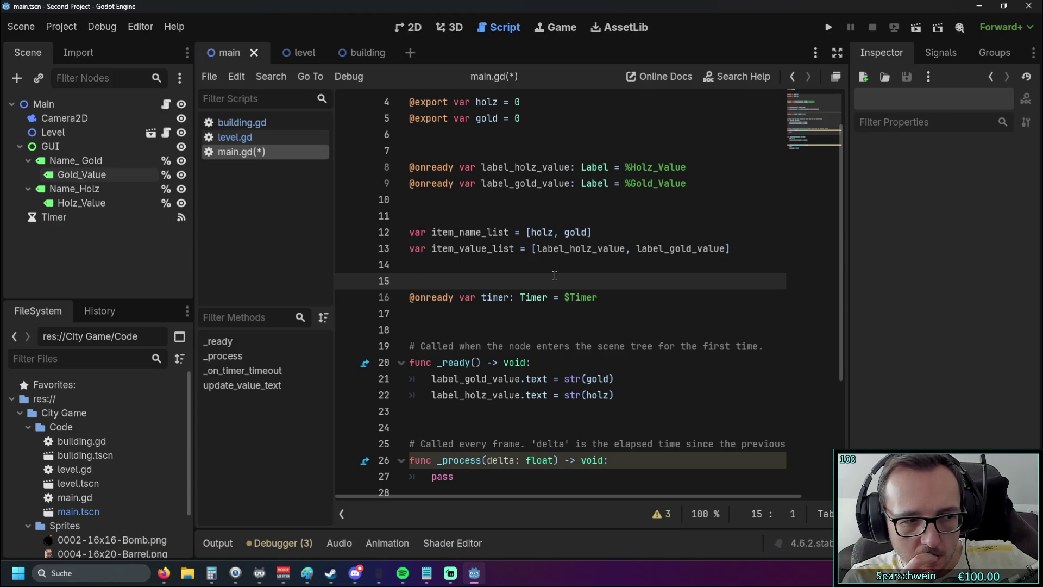
pyautogui.scroll(-4, 555, 275)
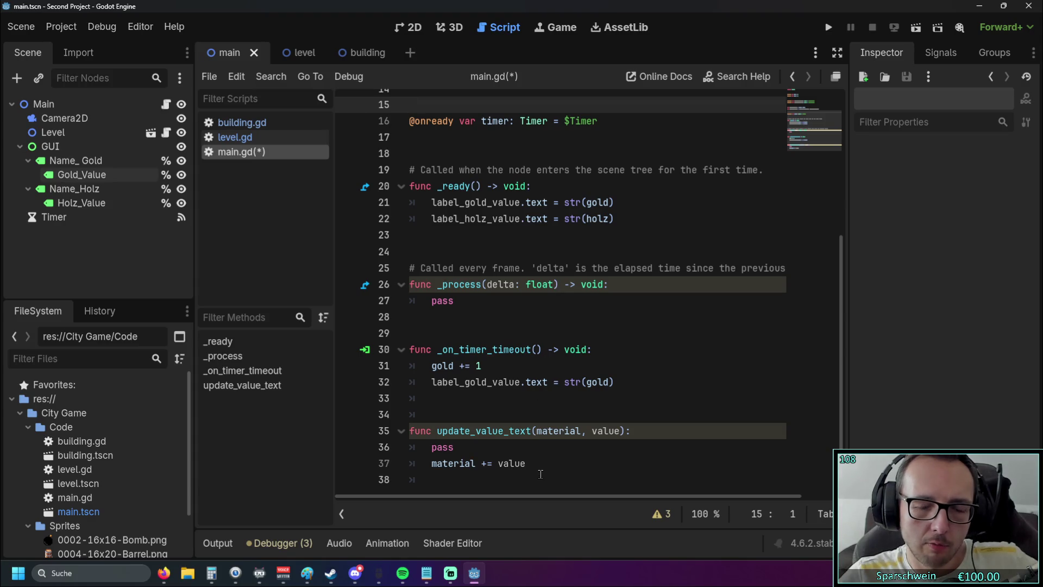
pyautogui.click(579, 430)
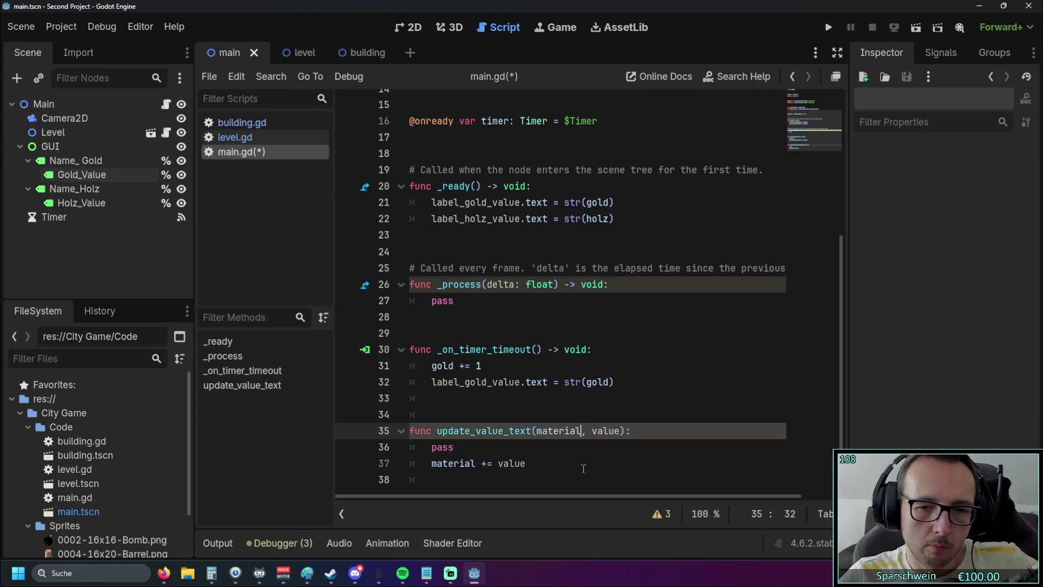
pyautogui.click(469, 466)
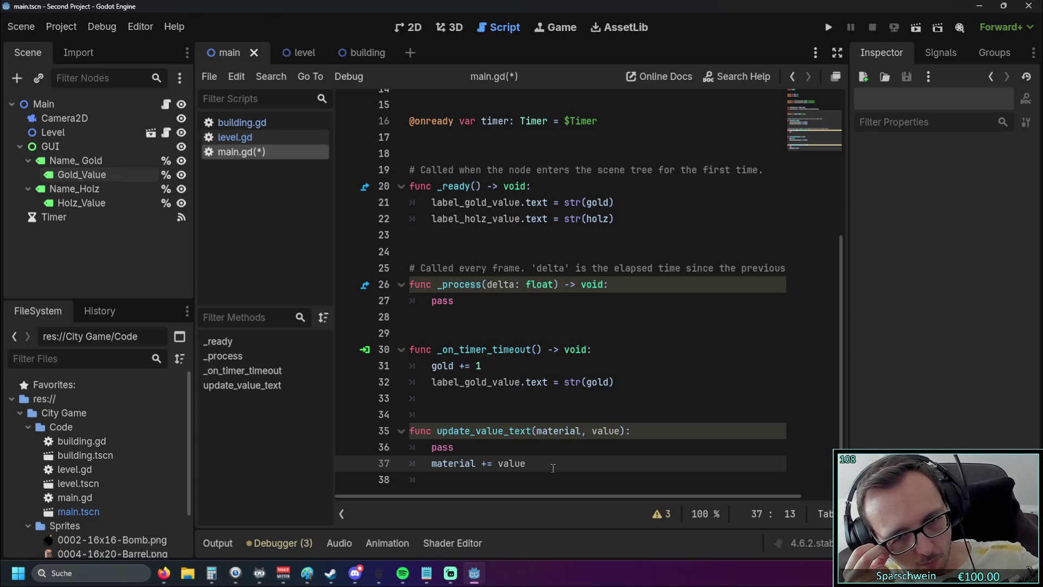
# - Add an empty indented line 38 below material += value in update_value_text
pyautogui.doubleClick(550, 430)
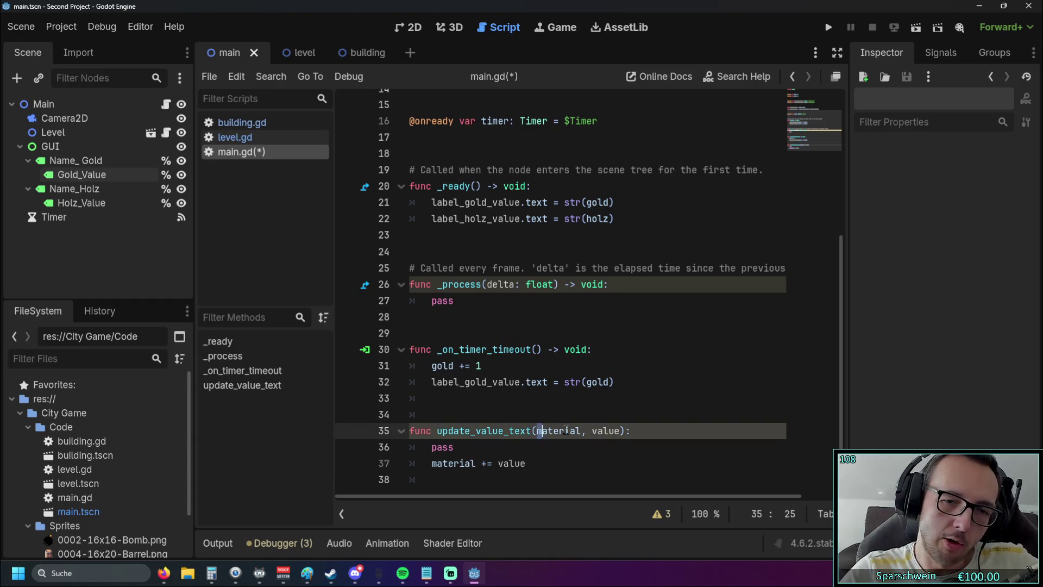
pyautogui.scroll(3, 589, 433)
pyautogui.scroll(1, 589, 433)
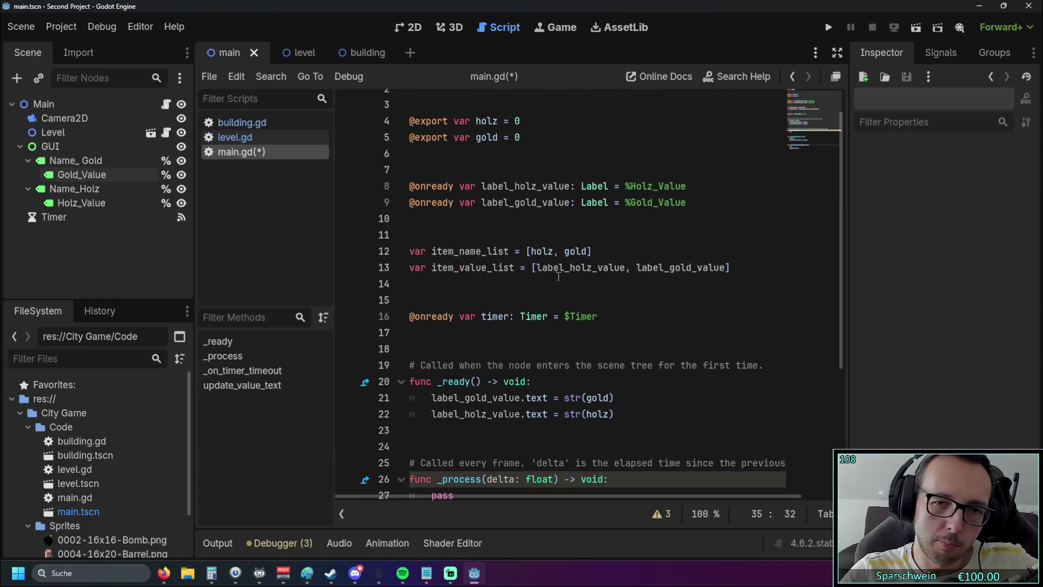
pyautogui.doubleClick(541, 251)
pyautogui.scroll(-4, 606, 304)
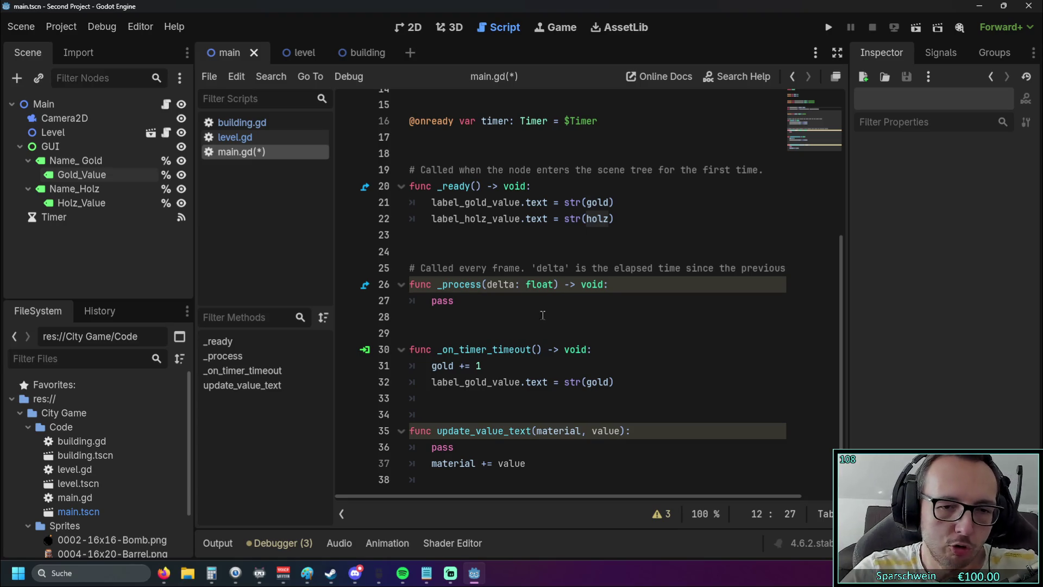
pyautogui.click(532, 463)
pyautogui.press('Return')
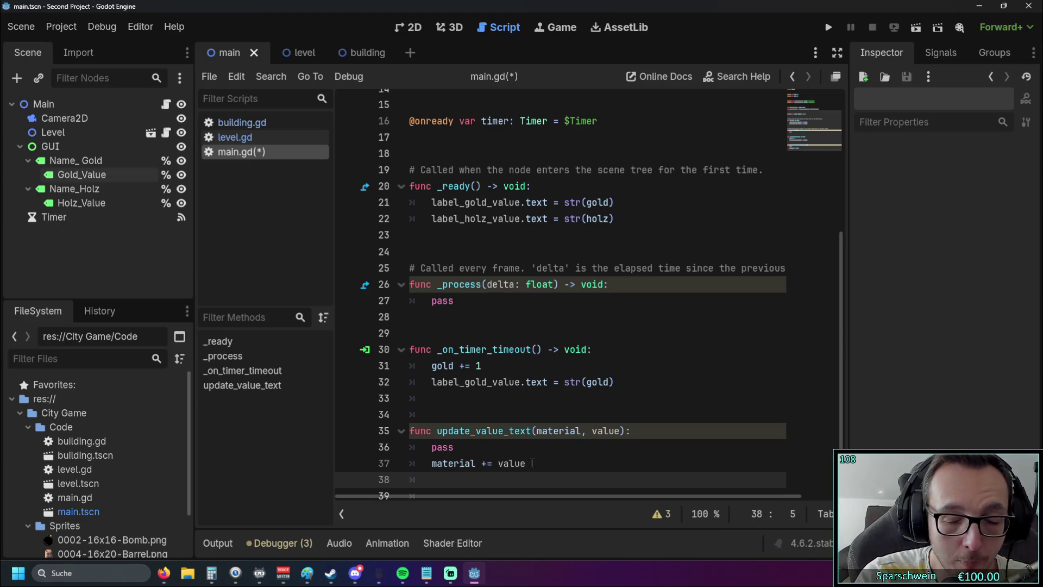
pyautogui.scroll(-1, 499, 351)
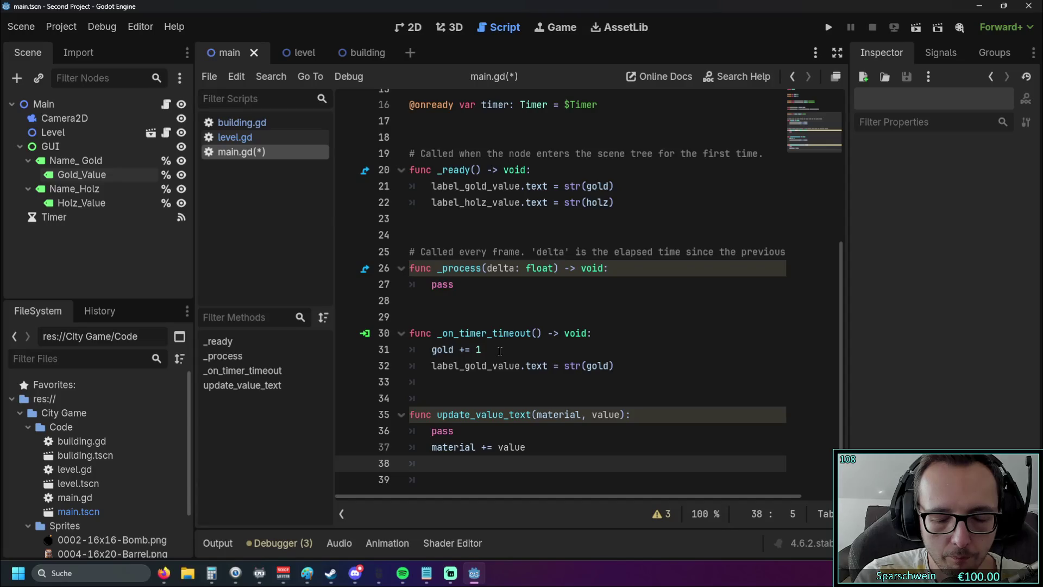
# - Write mats_dict[material] = value on line 38 of update_value_text
pyautogui.write('mats_dict')
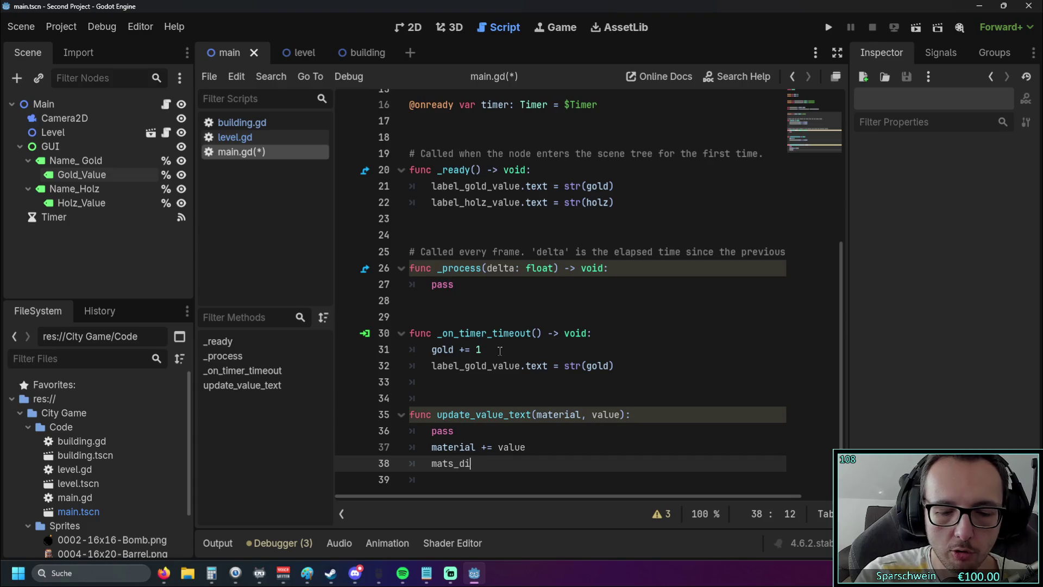
pyautogui.write('[material')
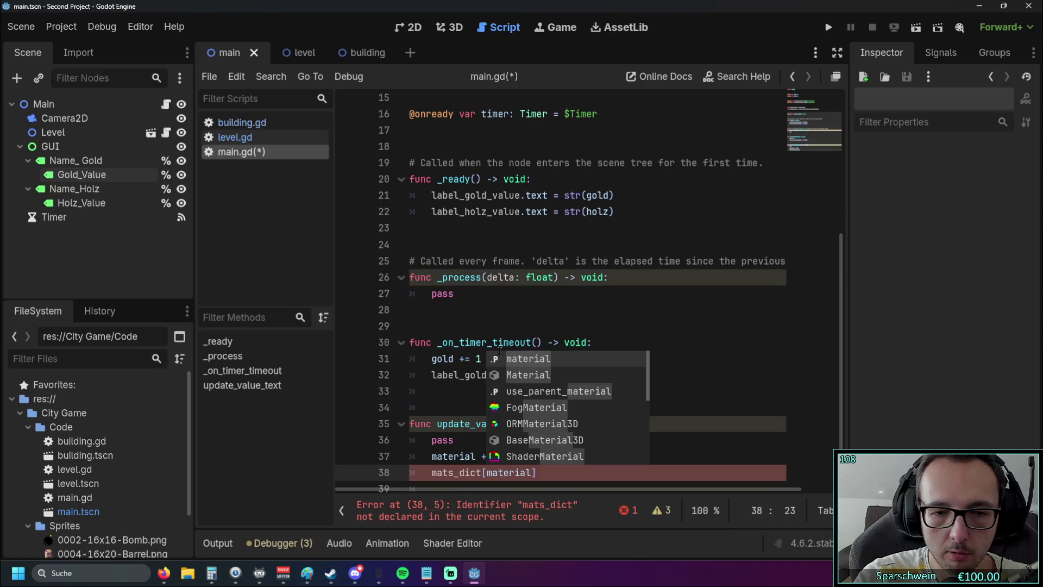
pyautogui.write('] ')
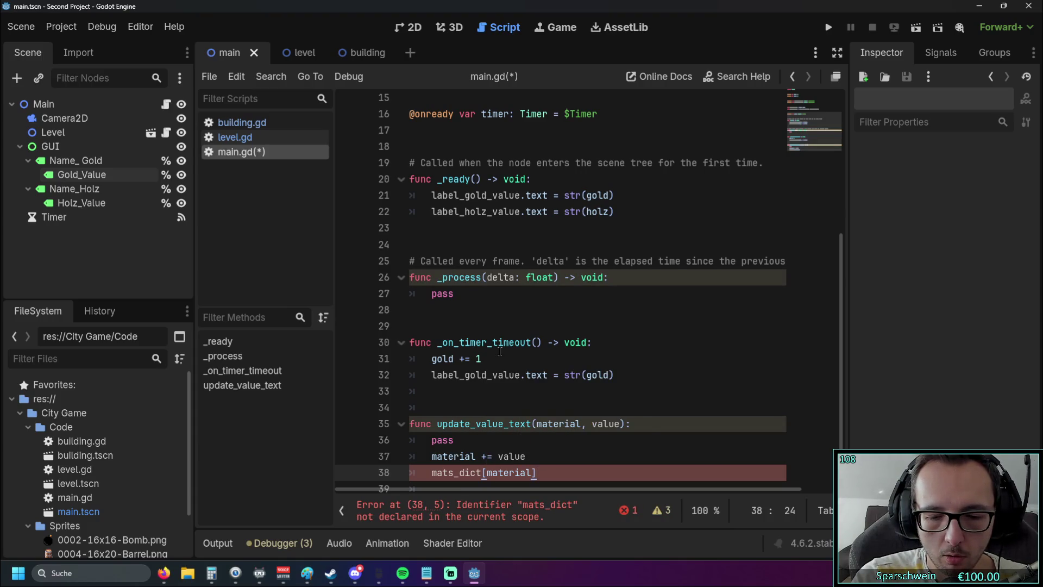
pyautogui.write('= ')
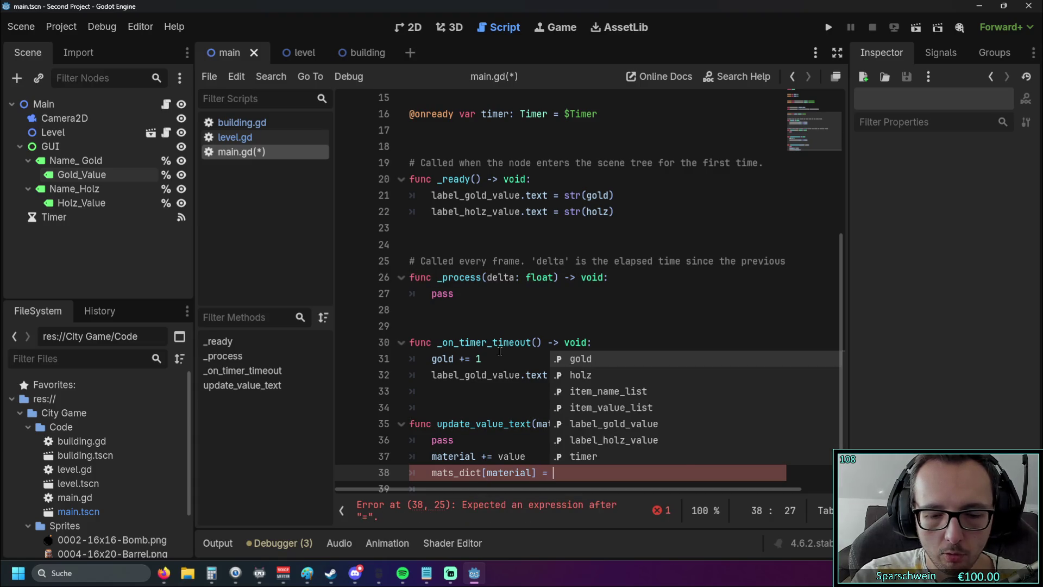
pyautogui.write('value')
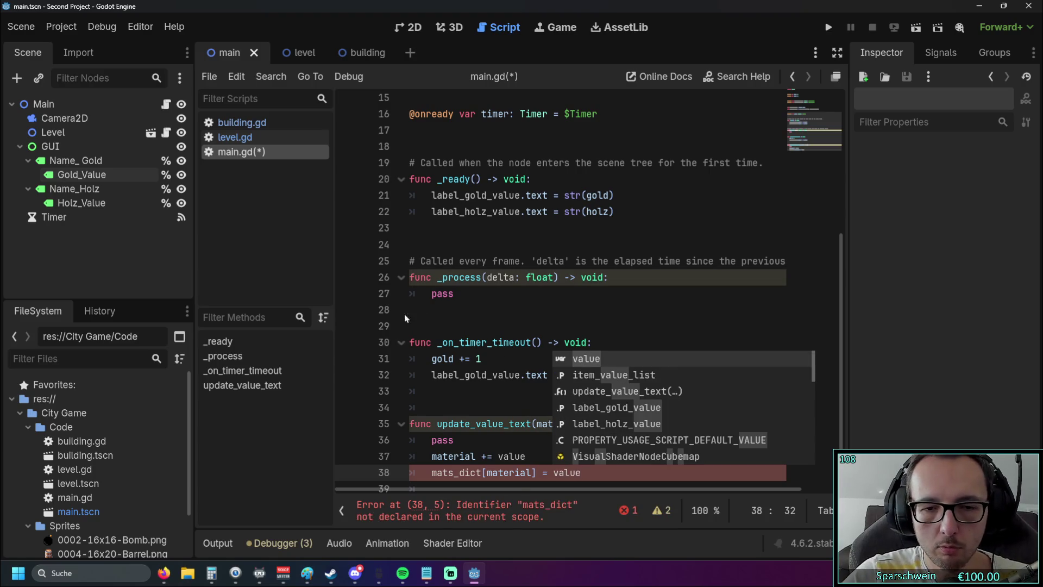
pyautogui.press('Escape')
pyautogui.click(437, 472)
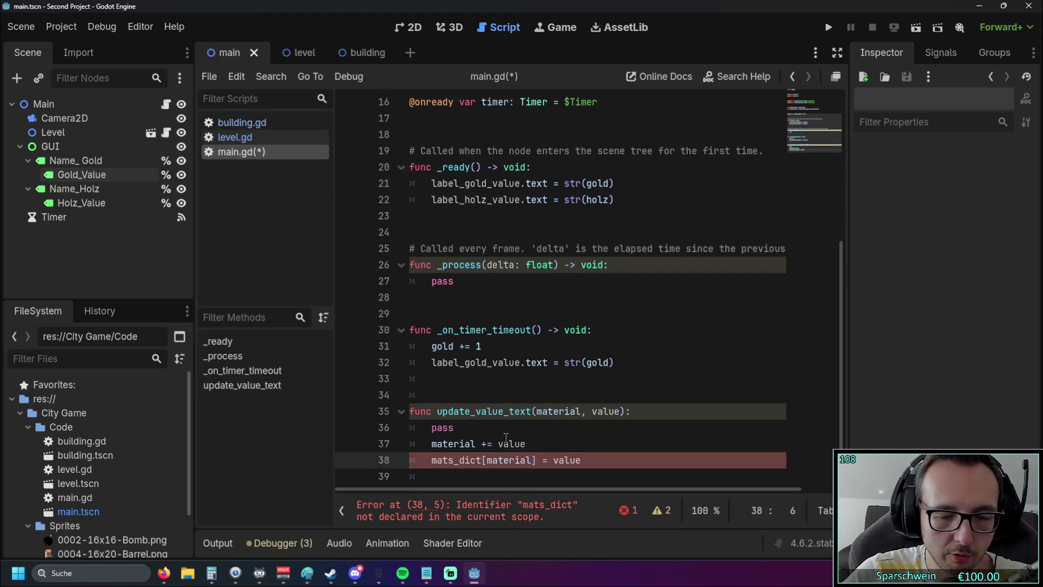
pyautogui.click(596, 414)
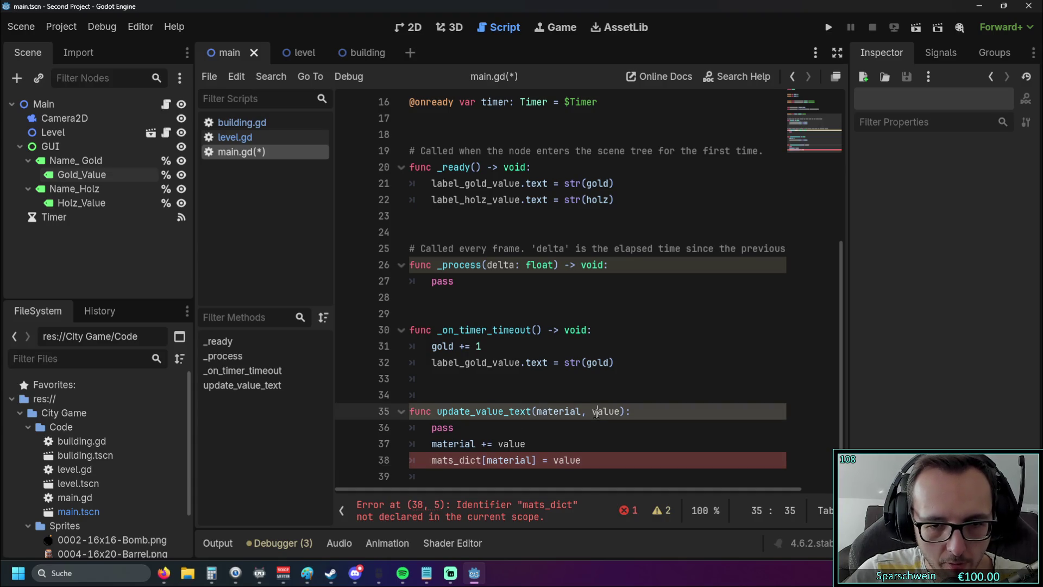
pyautogui.click(592, 429)
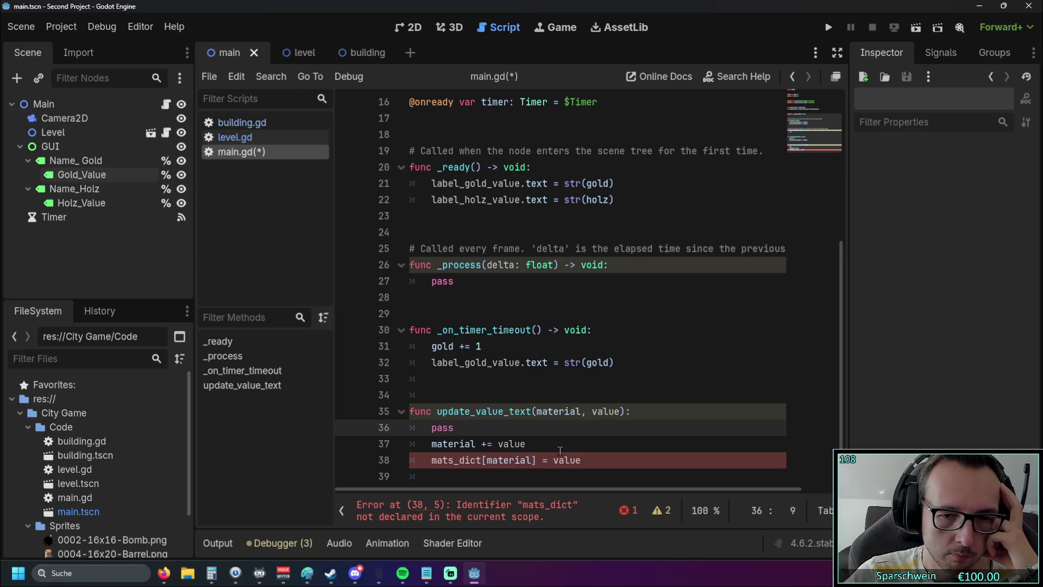
pyautogui.click(543, 460)
pyautogui.write('+')
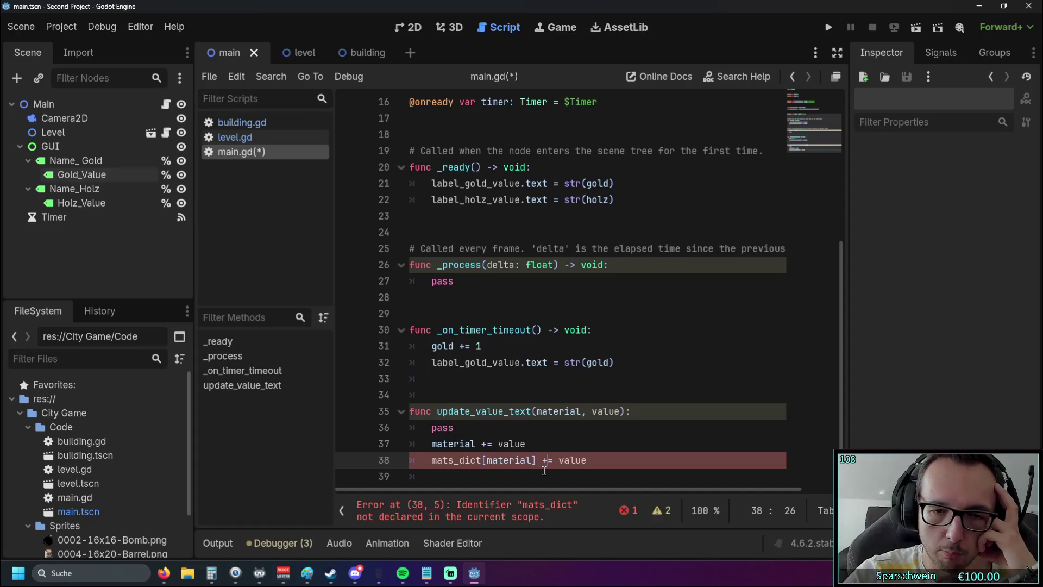
pyautogui.press('Up')
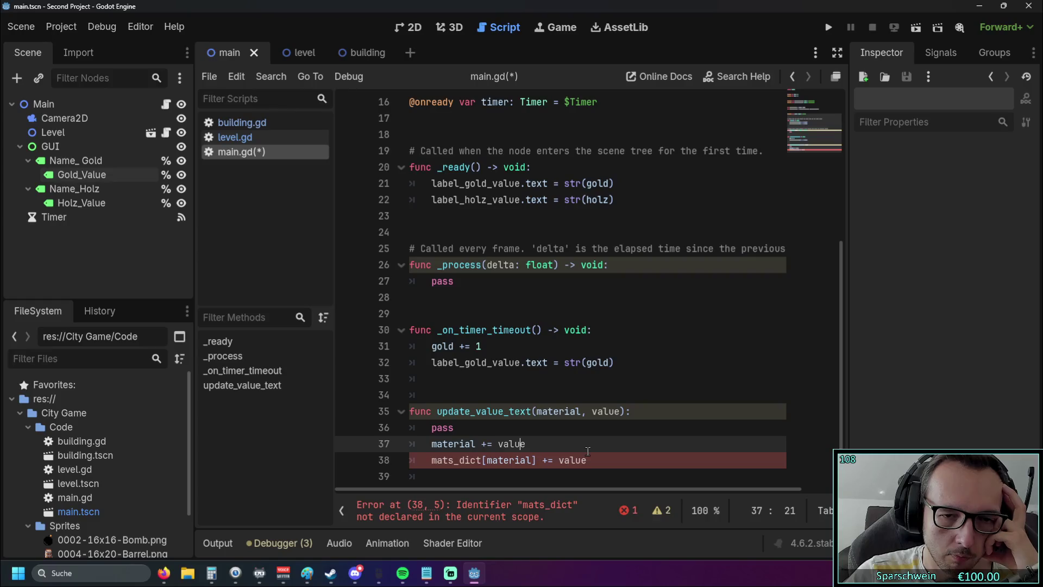
pyautogui.click(547, 459)
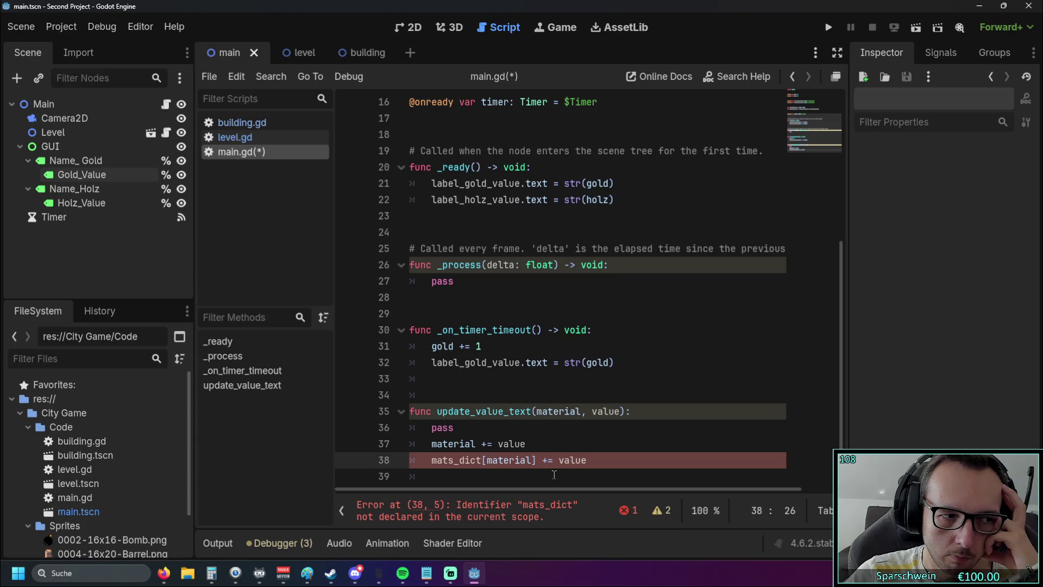
pyautogui.scroll(5, 565, 415)
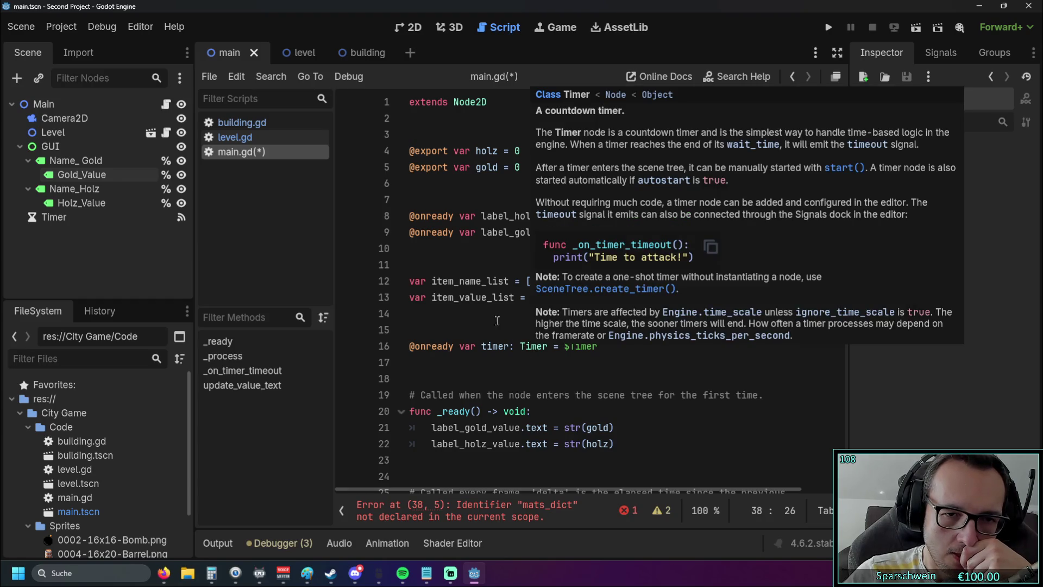
pyautogui.scroll(-5, 546, 316)
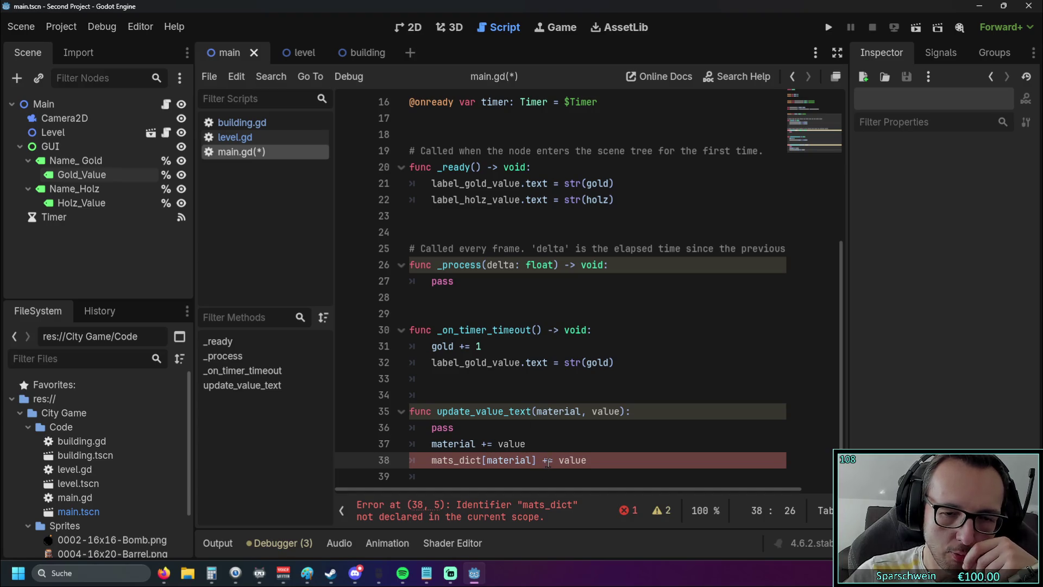
pyautogui.scroll(5, 547, 358)
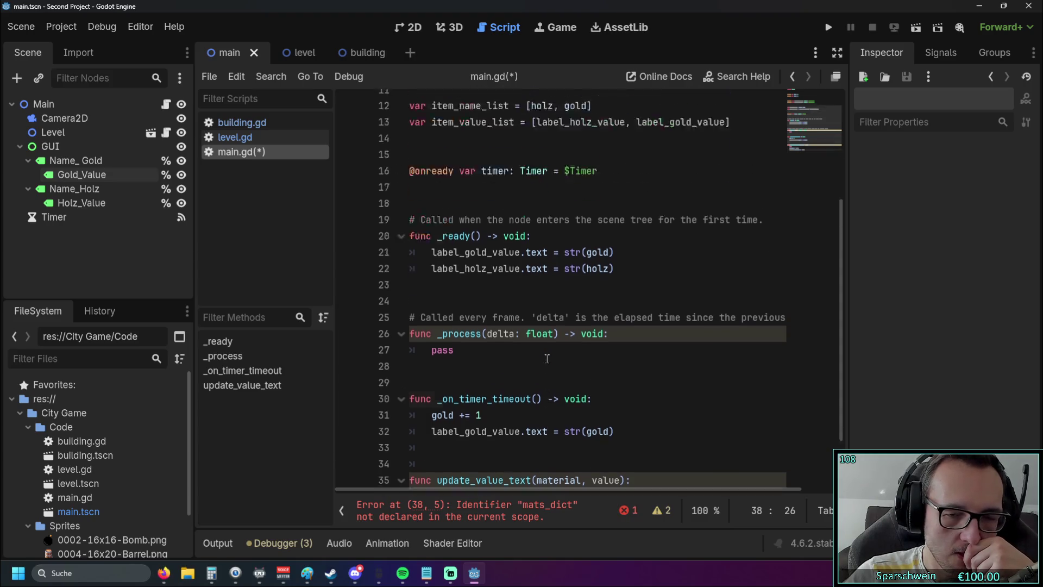
pyautogui.moveTo(537, 298); pyautogui.dragTo(625, 297)
pyautogui.click(624, 297)
pyautogui.moveTo(531, 281)
pyautogui.mouseDown()
pyautogui.moveTo(550, 281)
pyautogui.moveTo(567, 310)
pyautogui.moveTo(555, 281)
pyautogui.mouseUp()
pyautogui.scroll(-5, 554, 288)
pyautogui.scroll(5, 553, 298)
pyautogui.moveTo(535, 297); pyautogui.dragTo(624, 297)
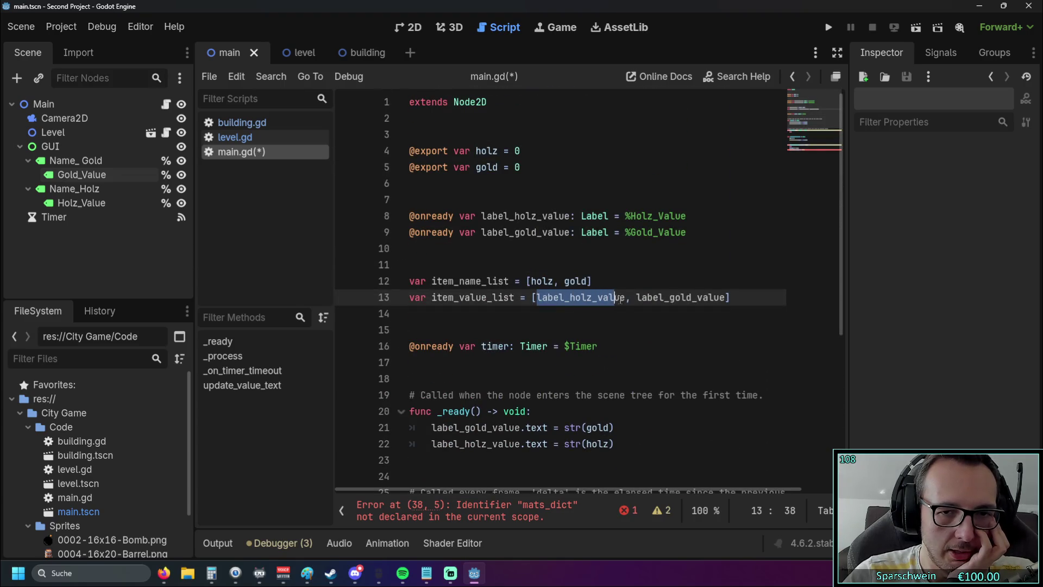
pyautogui.press('Down')
pyautogui.moveTo(537, 298); pyautogui.dragTo(623, 297)
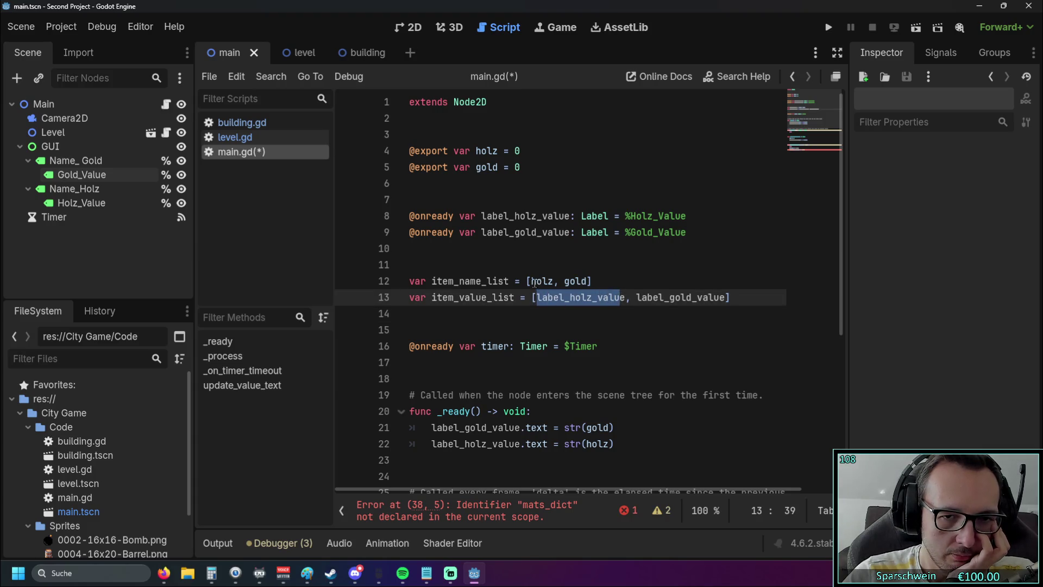
pyautogui.moveTo(532, 282); pyautogui.dragTo(555, 282)
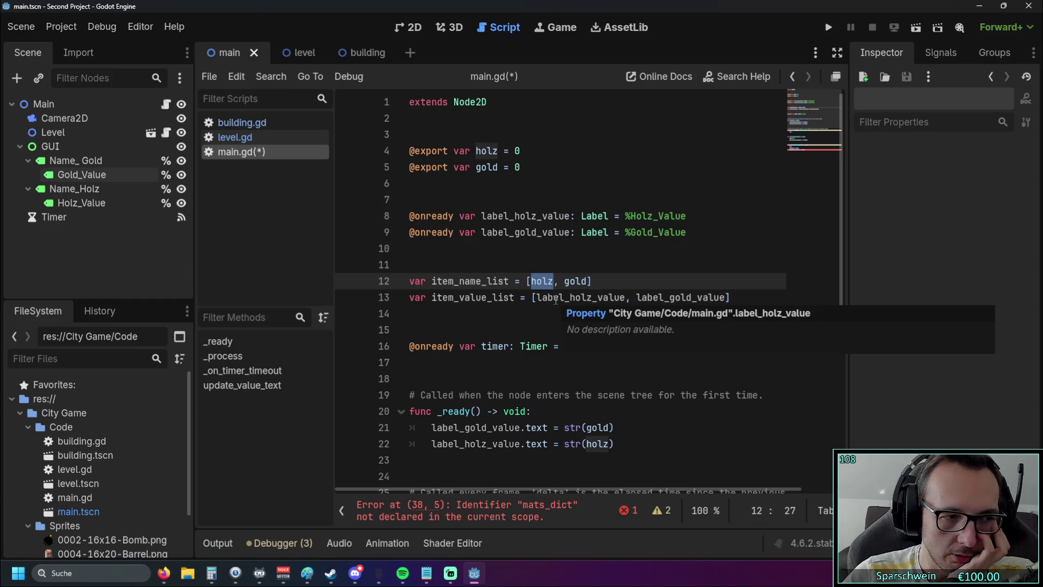
pyautogui.scroll(-5, 555, 299)
pyautogui.click(491, 444)
pyautogui.moveTo(487, 460); pyautogui.dragTo(587, 460)
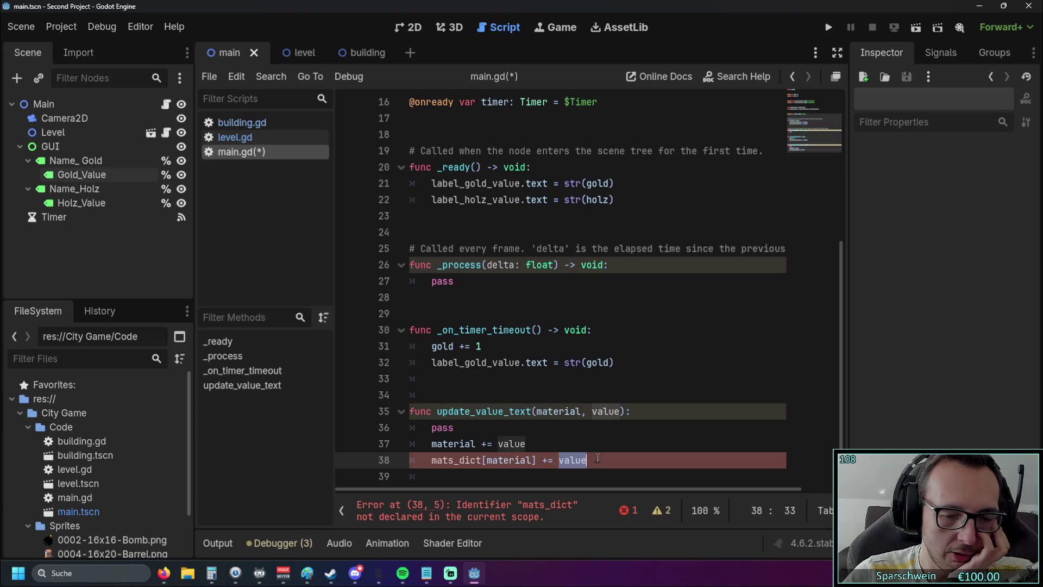
pyautogui.click(598, 460)
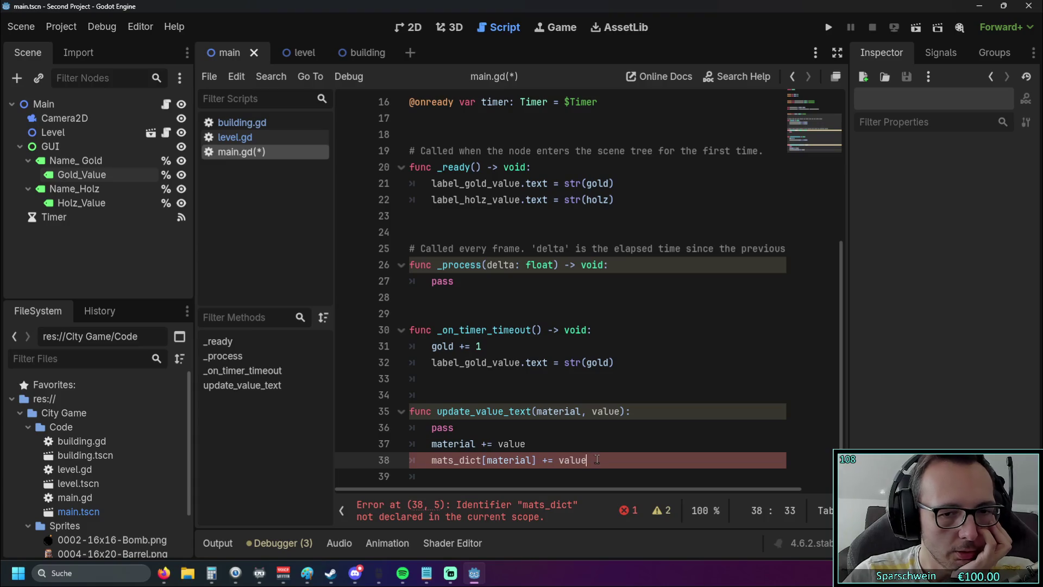
pyautogui.moveTo(597, 460); pyautogui.dragTo(412, 460)
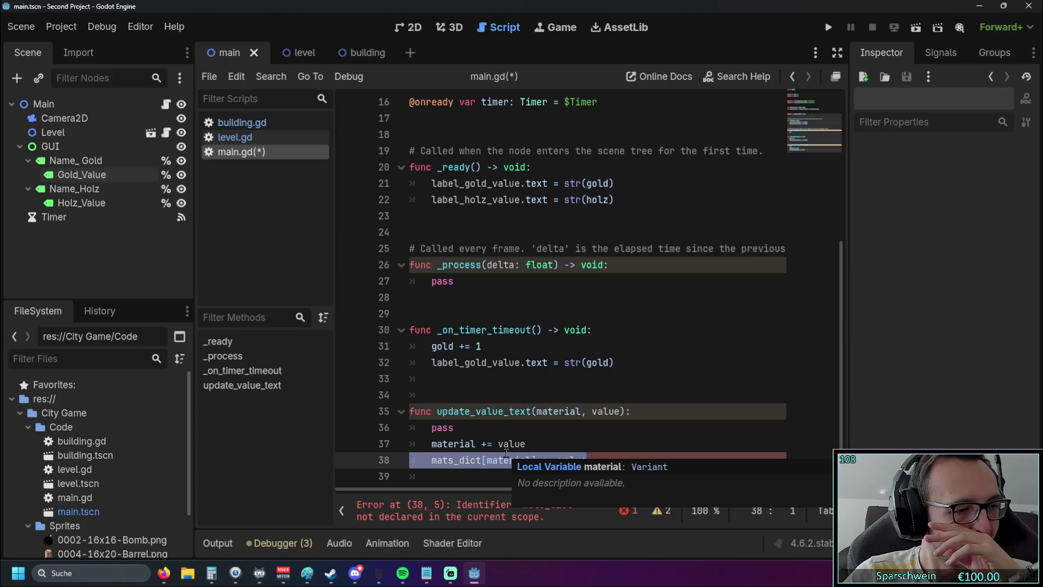
pyautogui.click(521, 378)
pyautogui.doubleClick(586, 460)
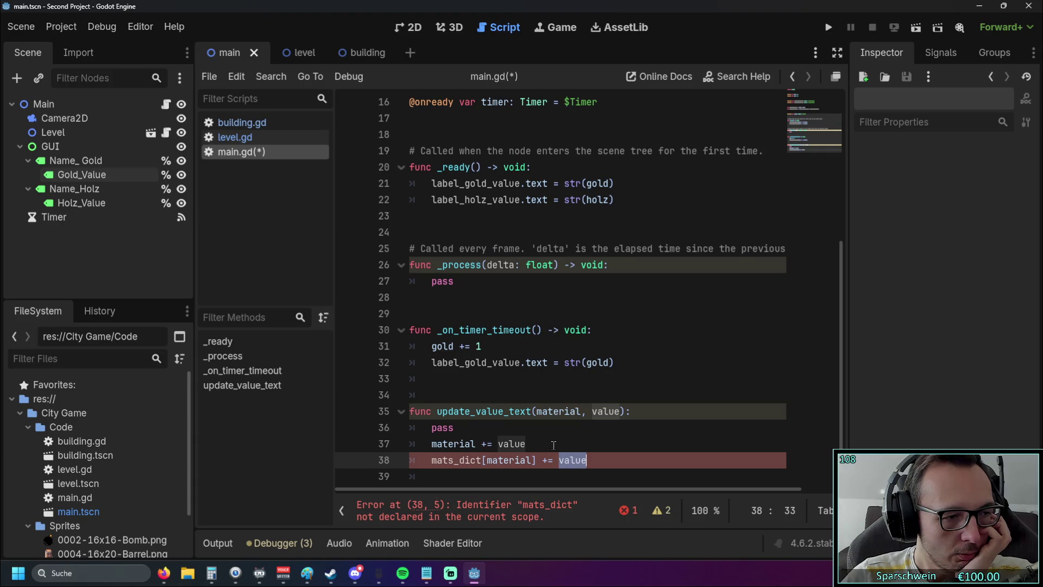
pyautogui.press('Up')
pyautogui.press('Up')
pyautogui.press('Up')
pyautogui.scroll(5, 563, 380)
pyautogui.scroll(-2, 566, 373)
pyautogui.scroll(4, 567, 372)
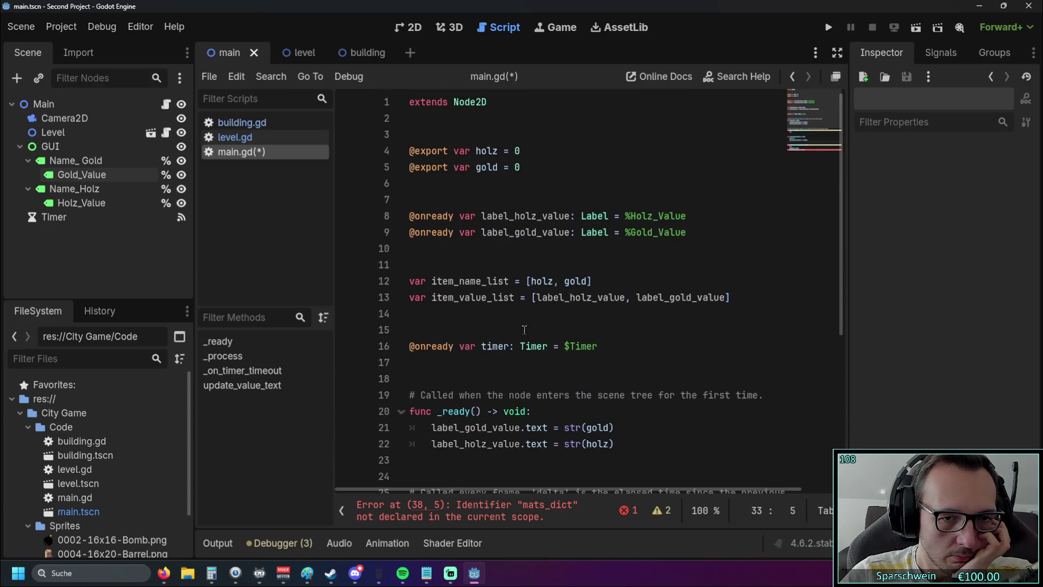
# - Insert a new line 15 and type the name mats_dict on it
pyautogui.click(465, 311)
pyautogui.press('Return')
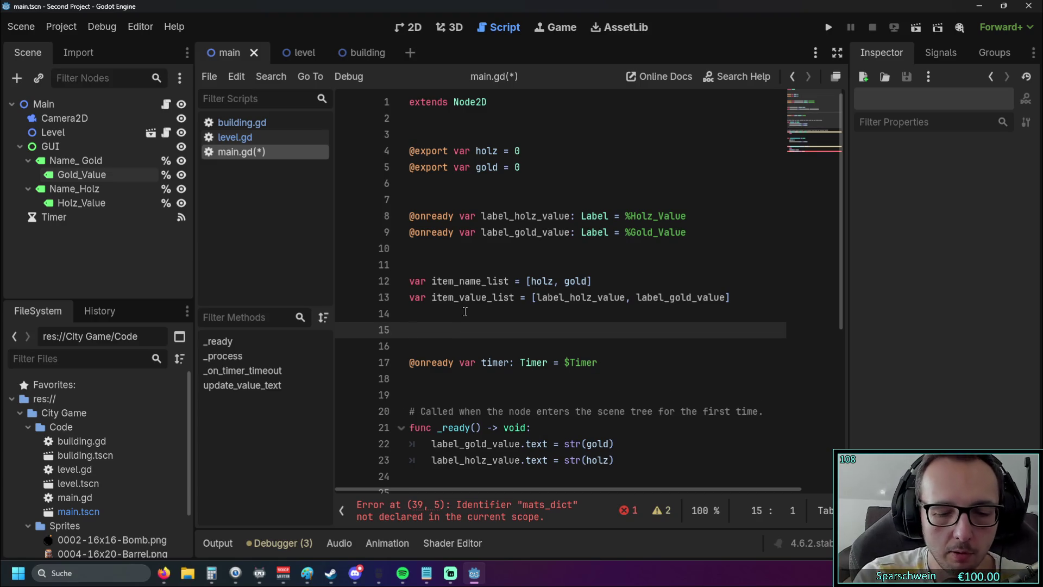
pyautogui.write('dict')
pyautogui.press('BackSpace')
pyautogui.press('BackSpace')
pyautogui.press('BackSpace')
pyautogui.write('mats')
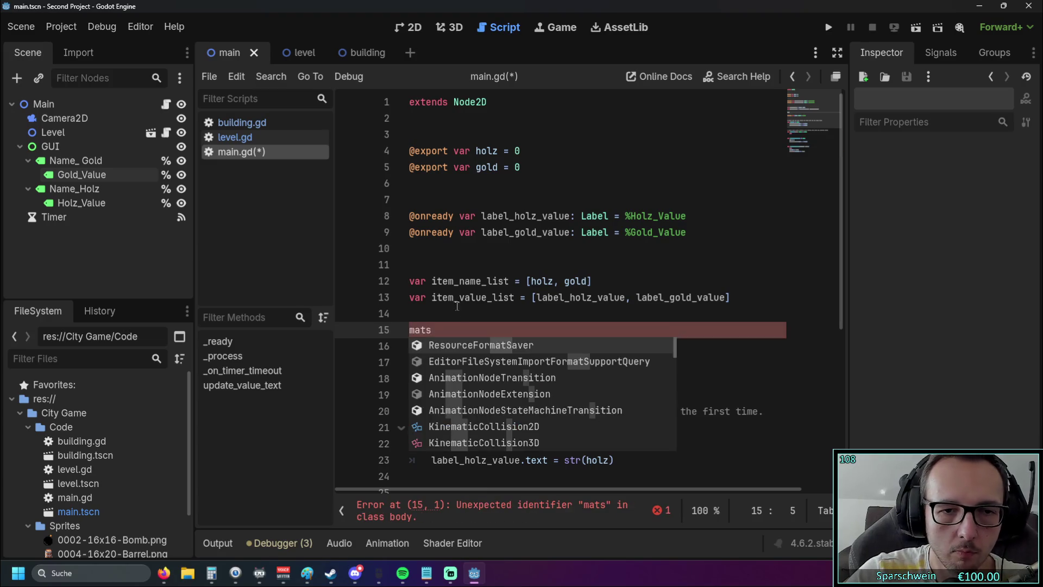
pyautogui.scroll(-5, 463, 310)
pyautogui.scroll(5, 452, 324)
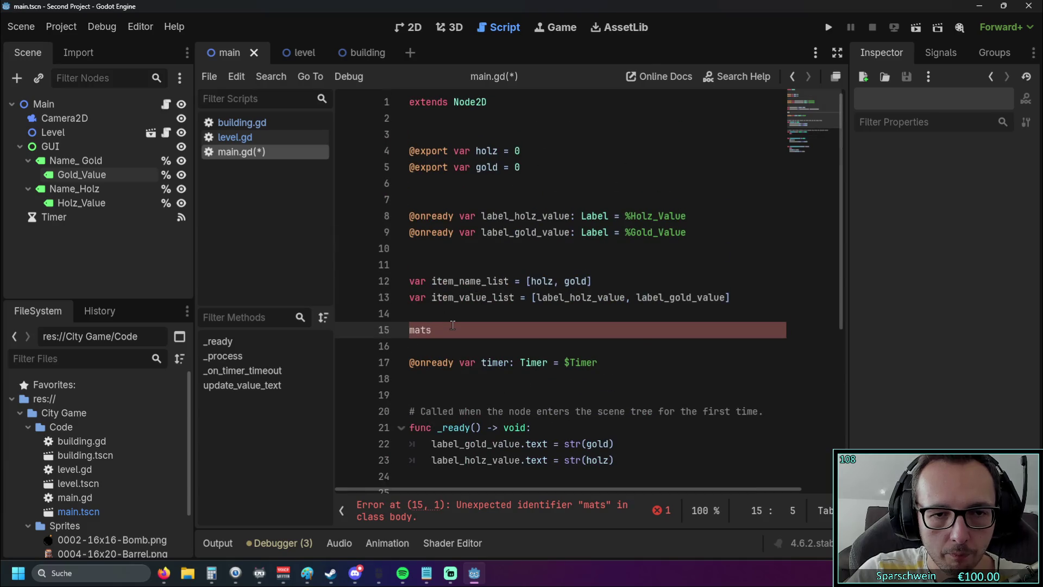
pyautogui.write('_dict')
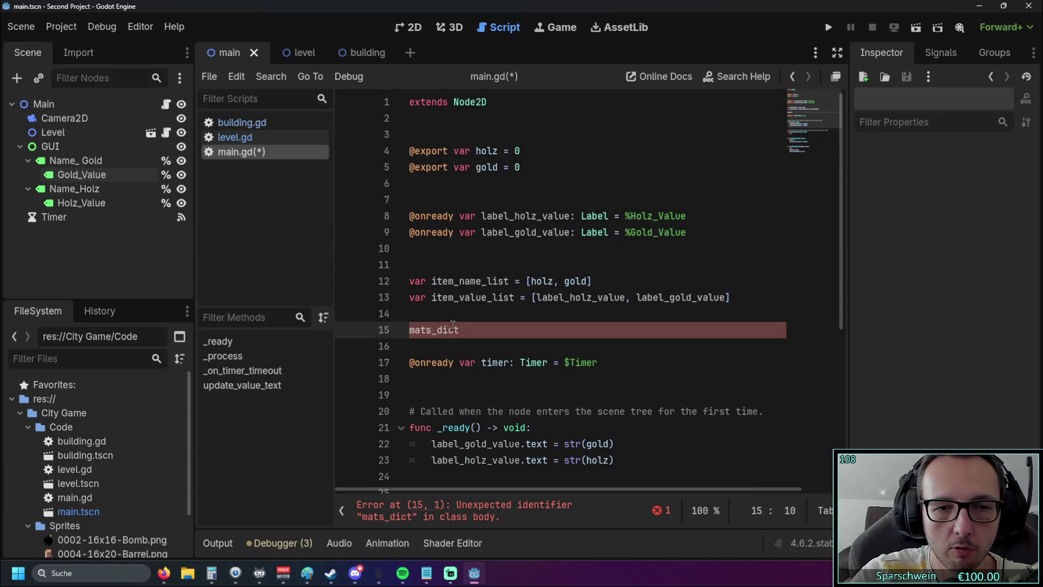
# - Complete line 15 as var mats_dict = {holz: label_holz_value,}
pyautogui.click(415, 331)
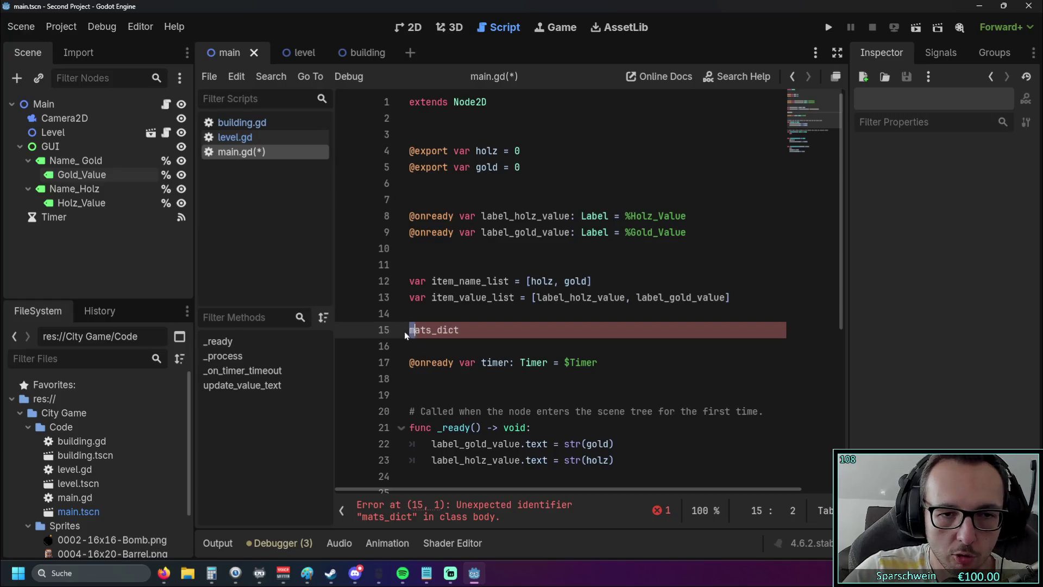
pyautogui.write('var')
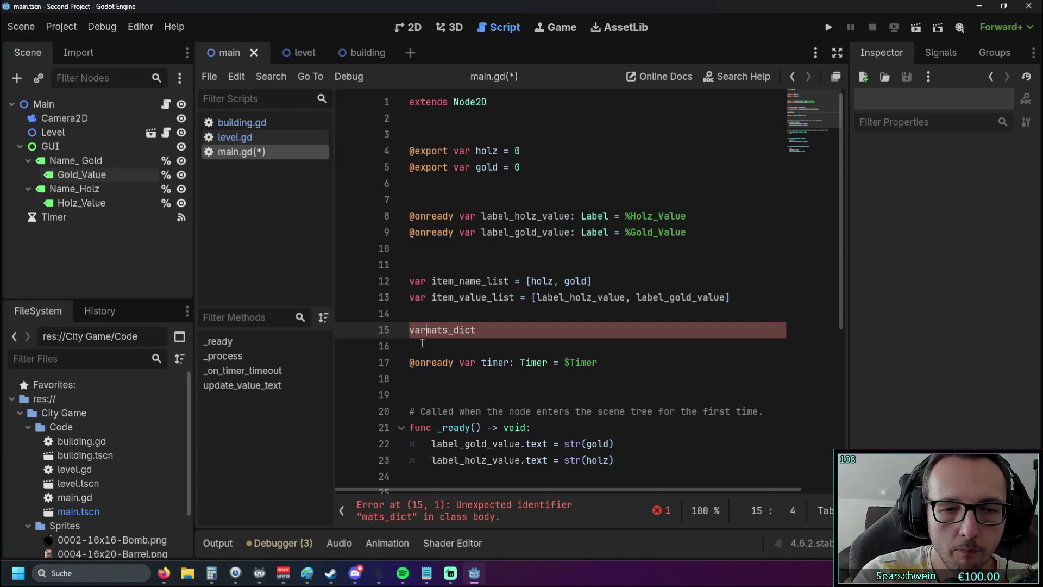
pyautogui.click(506, 332)
pyautogui.write('= ')
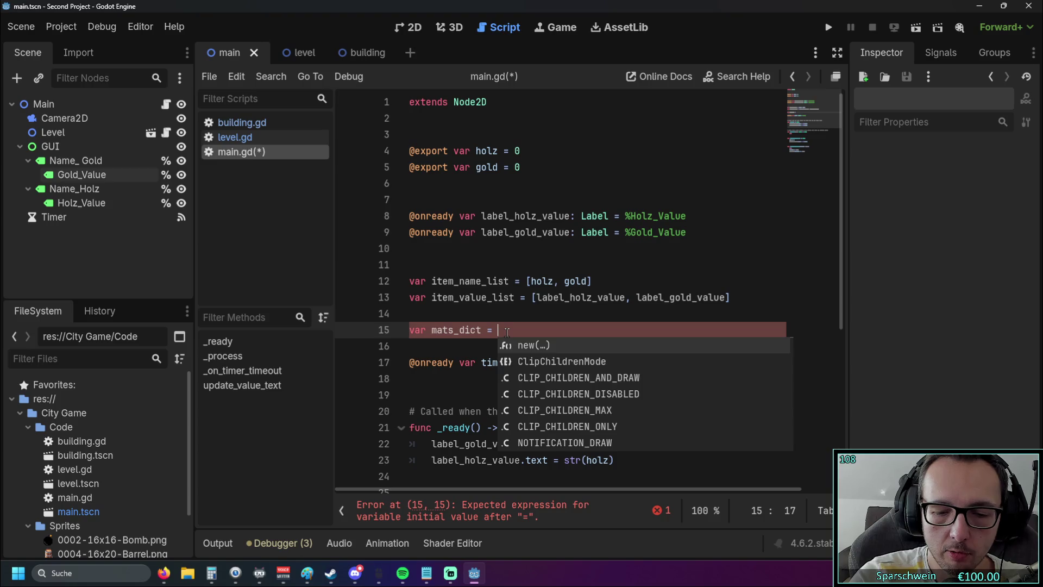
pyautogui.write('{holz:')
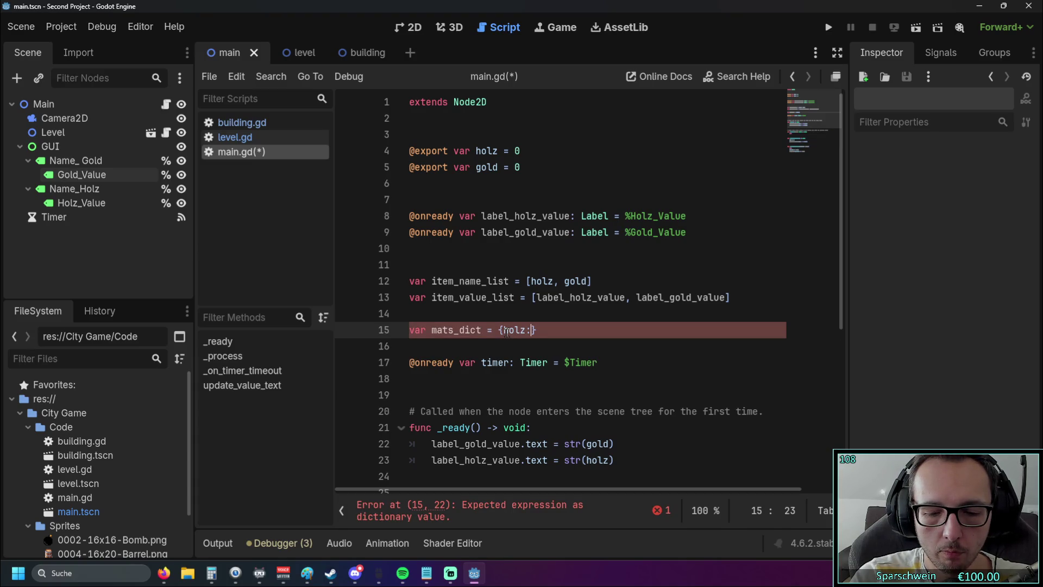
pyautogui.write('label_hol')
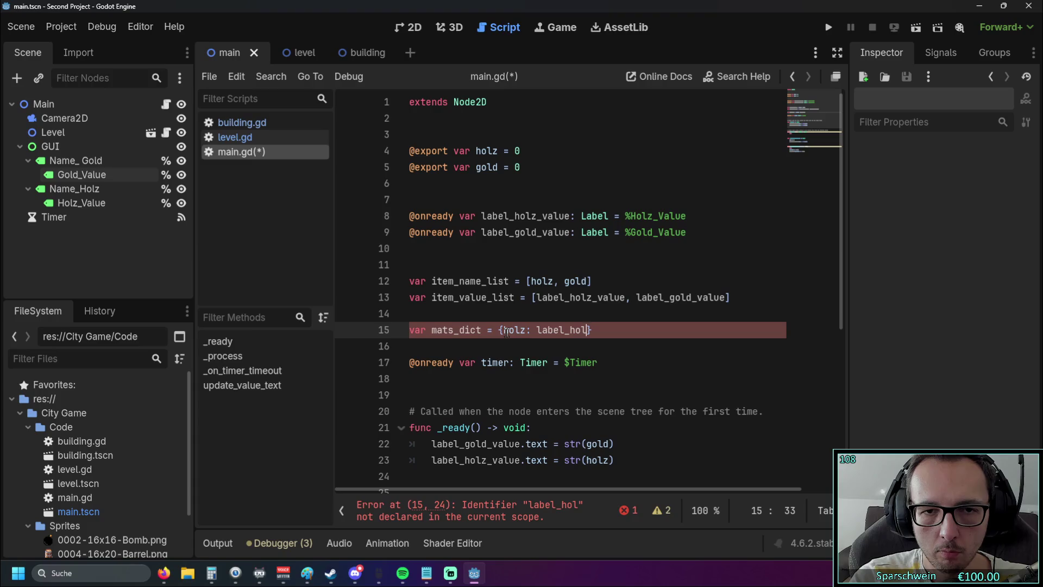
pyautogui.write('z_v')
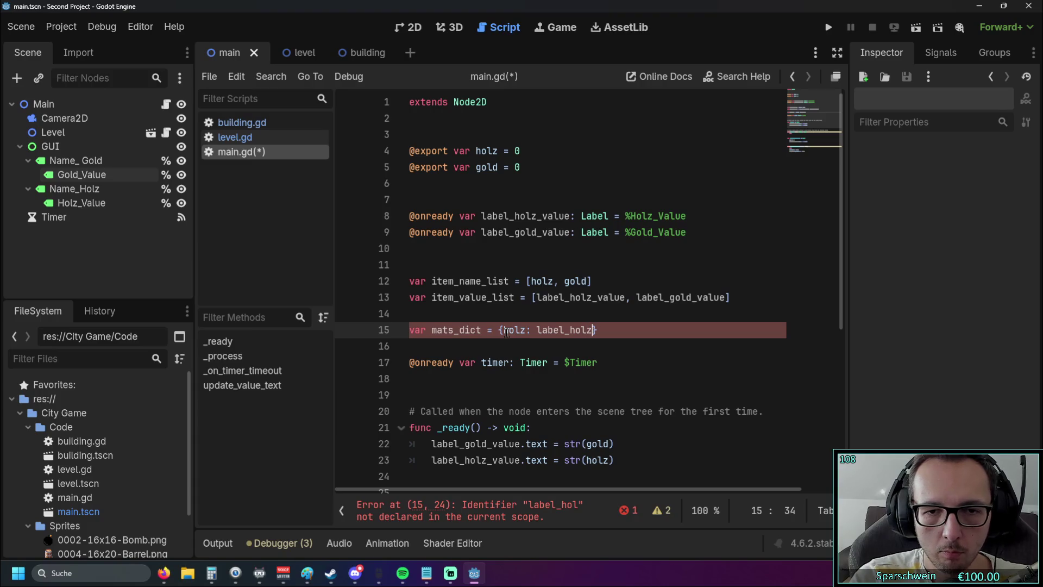
pyautogui.write('alue')
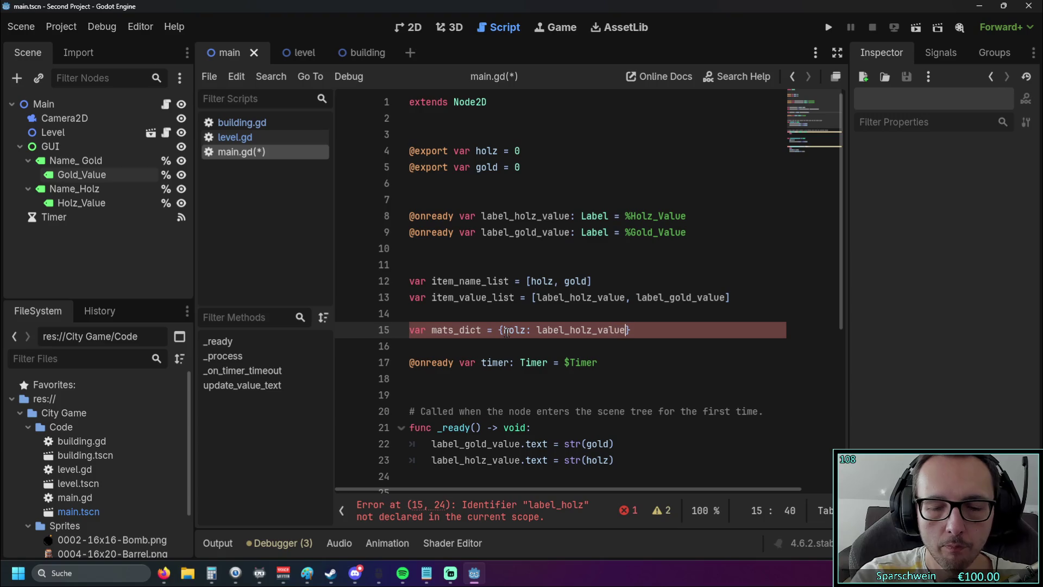
pyautogui.click(565, 379)
pyautogui.click(630, 330)
pyautogui.write(',')
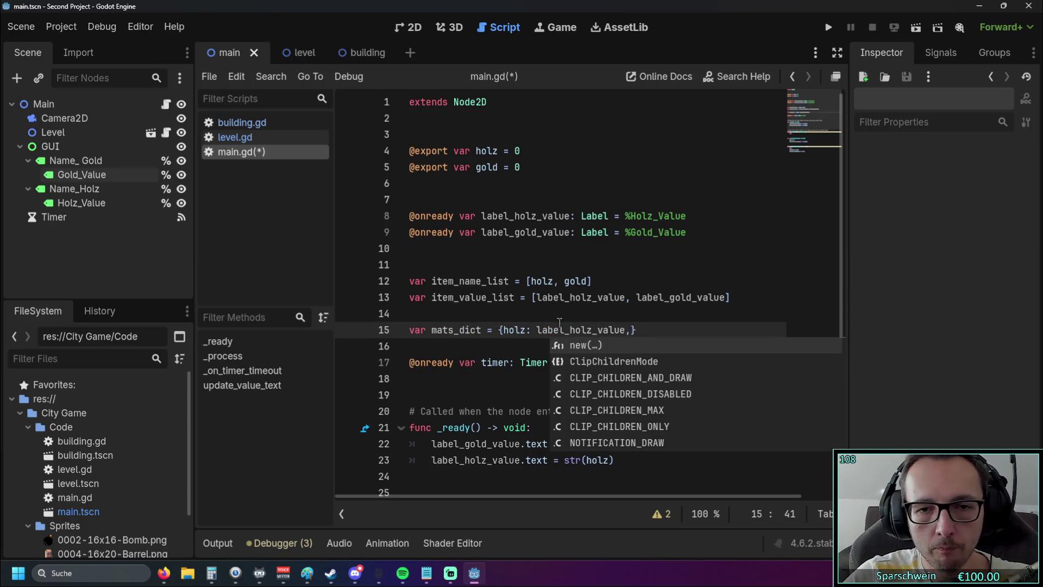
pyautogui.click(603, 314)
pyautogui.scroll(-2, 586, 293)
pyautogui.moveTo(502, 232); pyautogui.dragTo(635, 231)
pyautogui.click(595, 248)
pyautogui.scroll(-1, 595, 275)
pyautogui.scroll(-3, 595, 275)
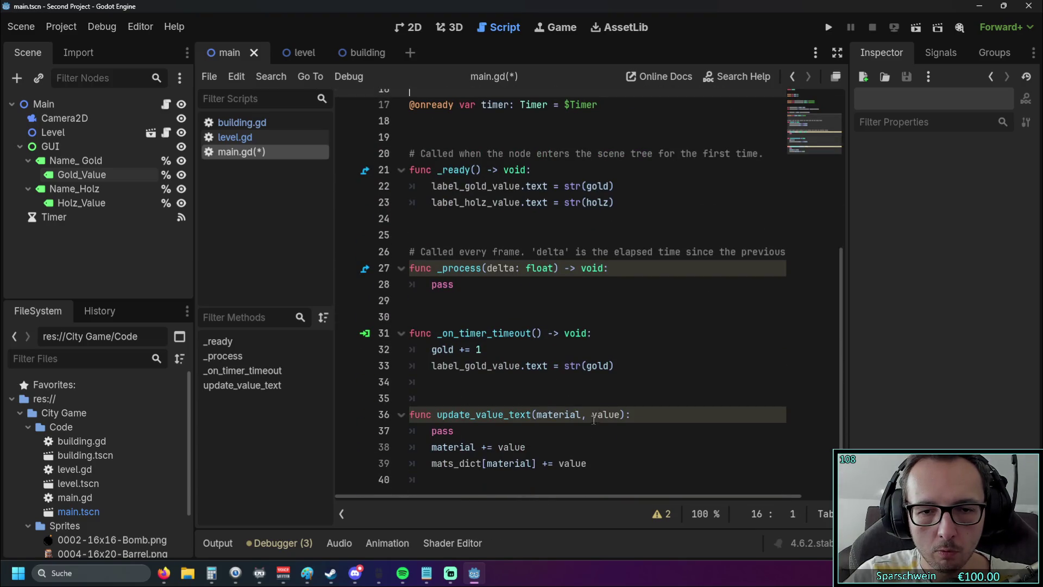
pyautogui.doubleClick(572, 463)
pyautogui.scroll(5, 585, 385)
pyautogui.moveTo(538, 330); pyautogui.dragTo(625, 330)
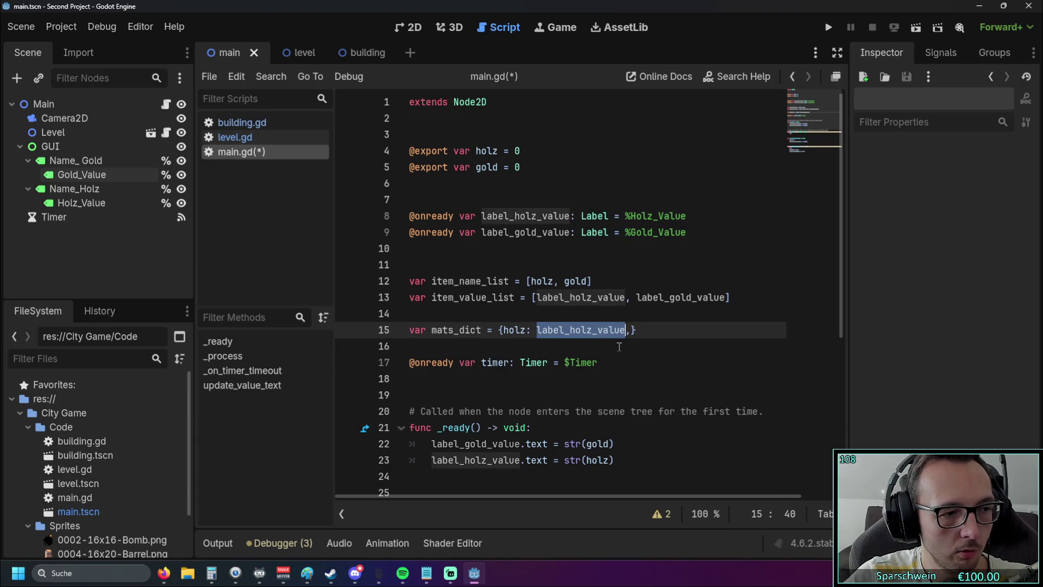
pyautogui.scroll(-5, 618, 346)
pyautogui.scroll(2, 616, 346)
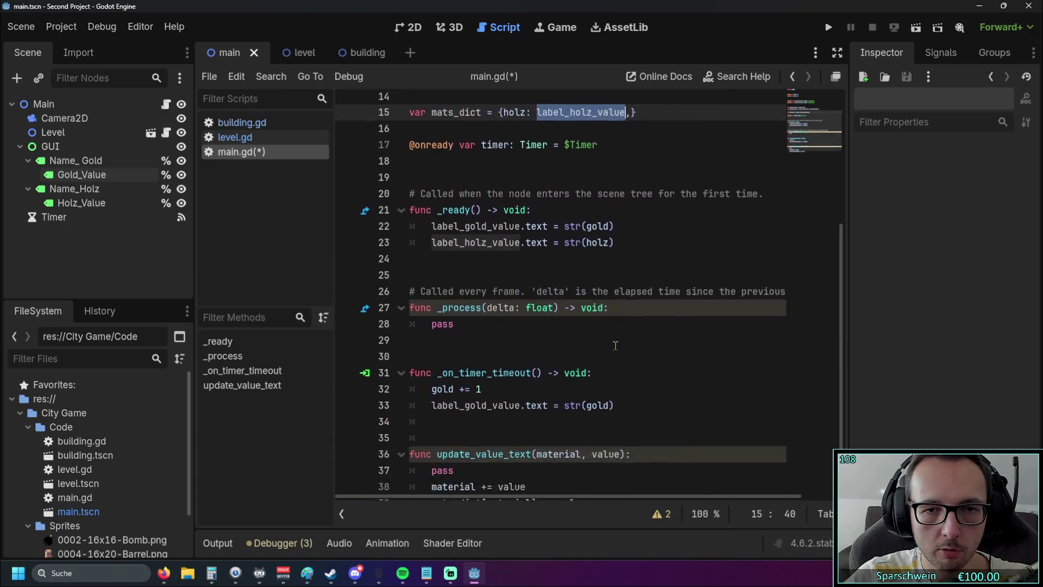
pyautogui.scroll(-1, 614, 345)
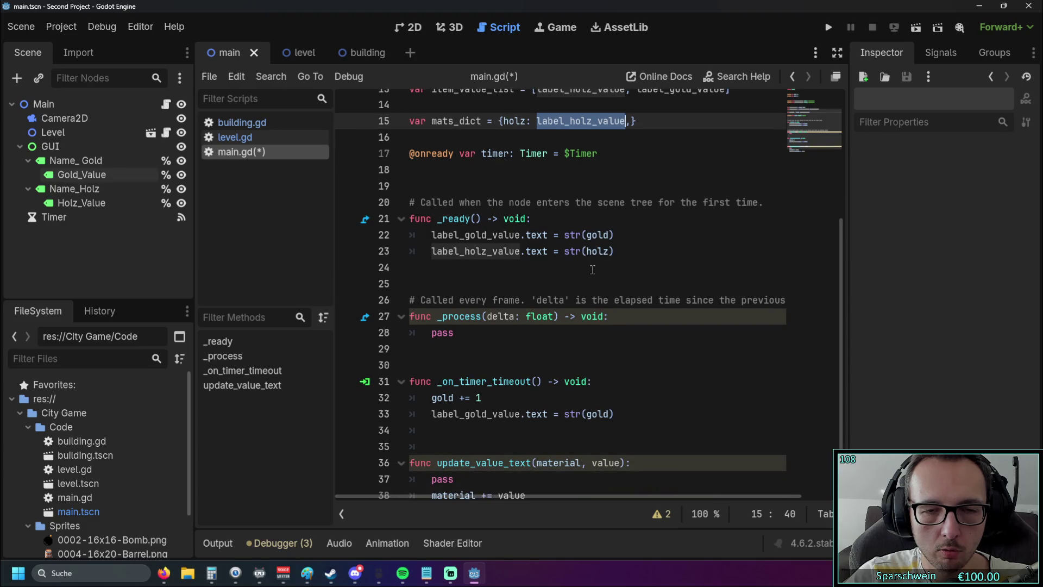
pyautogui.press('Home')
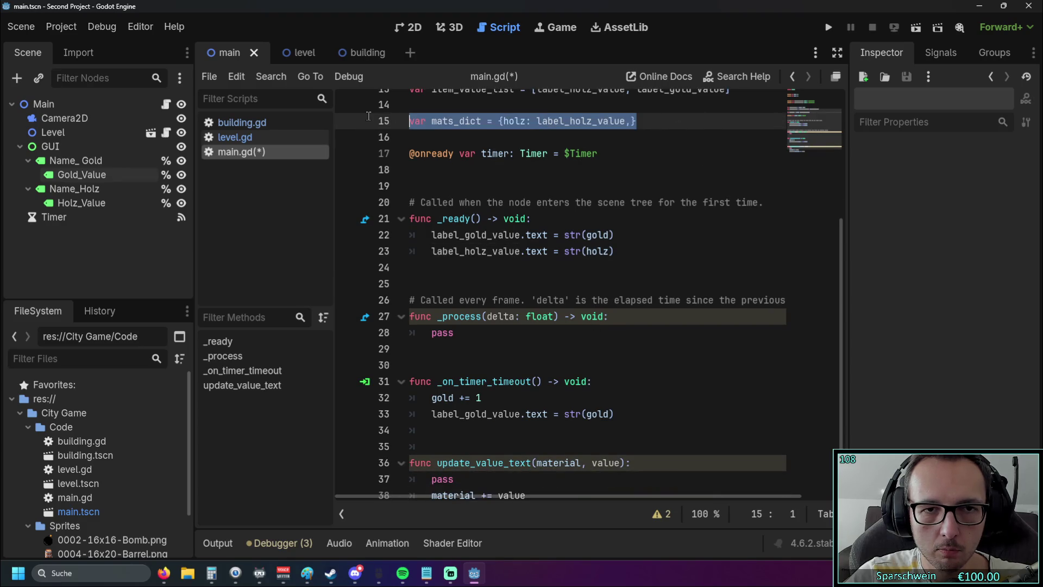
pyautogui.scroll(-1, 574, 443)
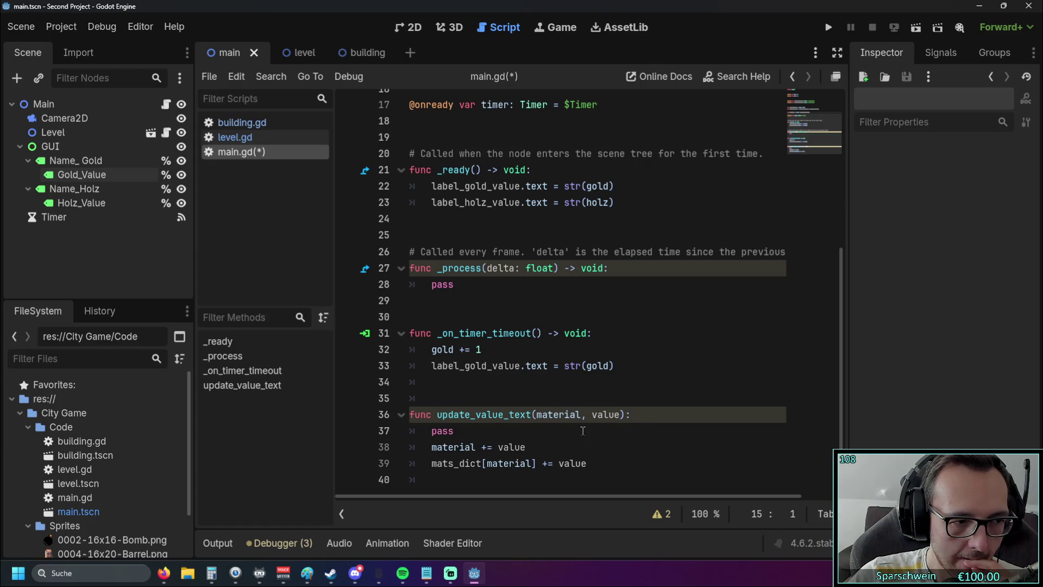
pyautogui.scroll(2, 557, 382)
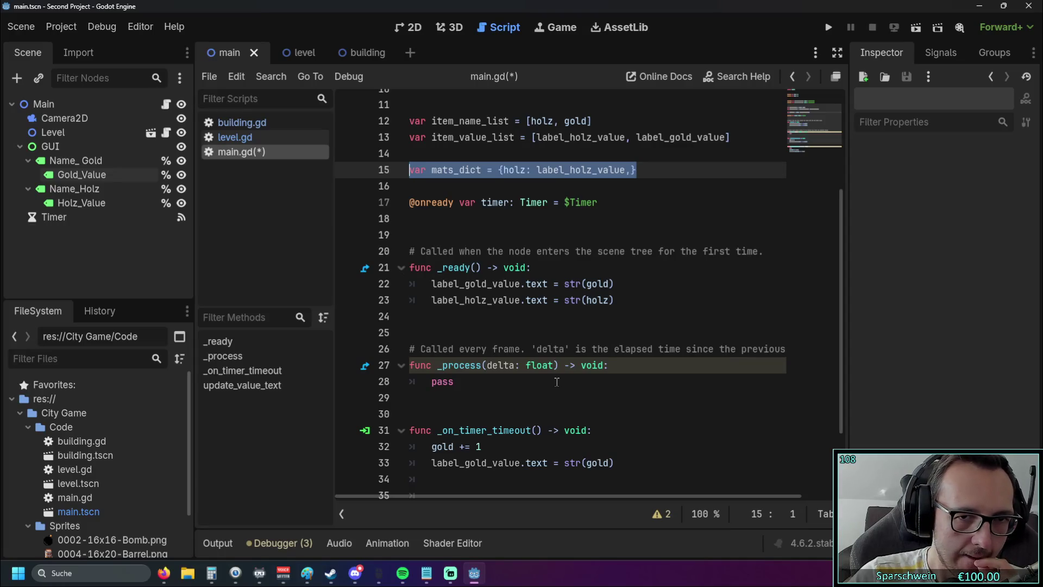
pyautogui.scroll(-2, 557, 382)
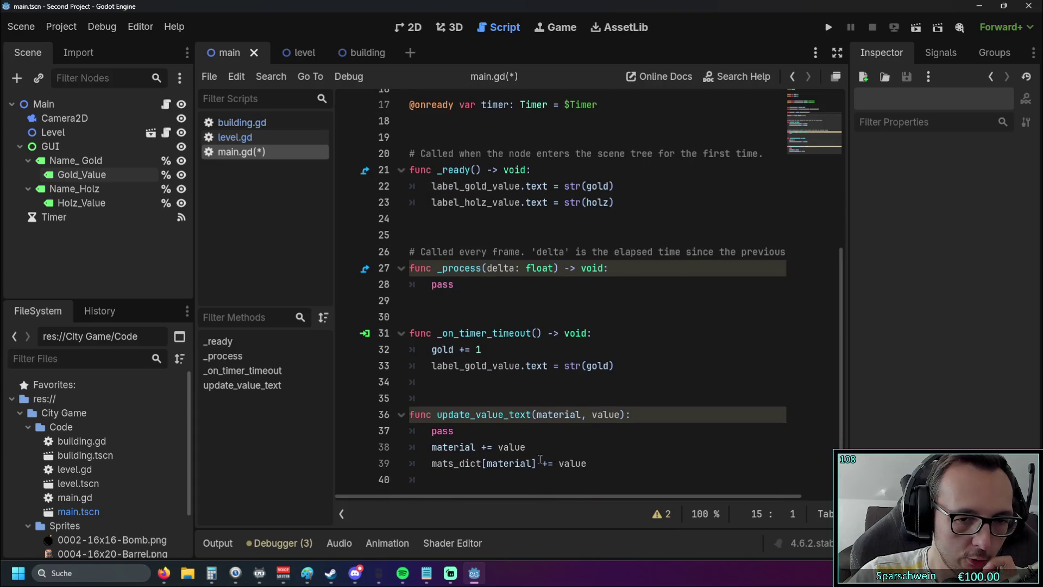
pyautogui.click(538, 460)
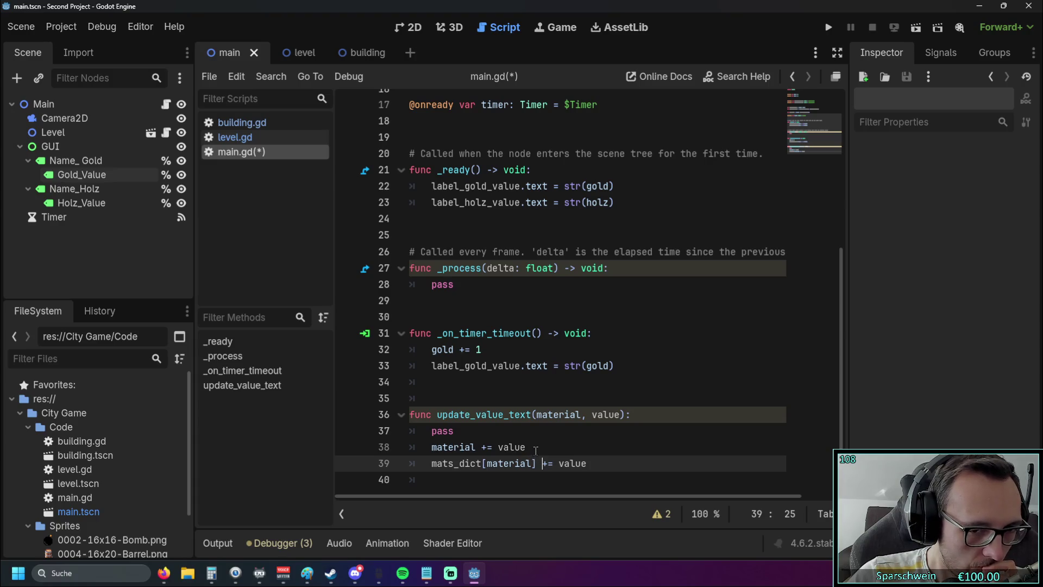
pyautogui.scroll(5, 536, 451)
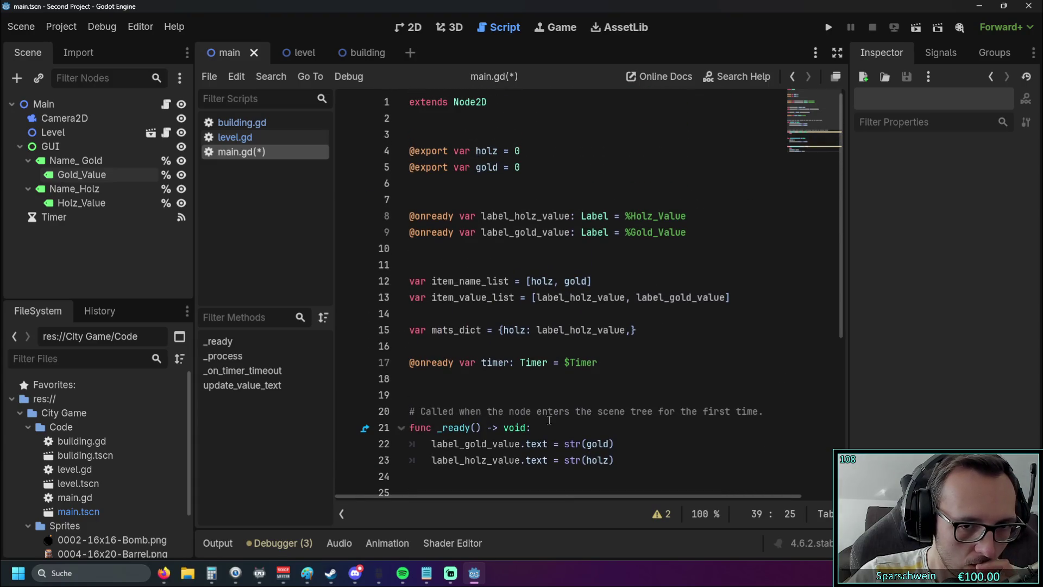
pyautogui.moveTo(638, 329); pyautogui.dragTo(330, 332)
# - Delete the mats_dict declaration line, undoing an accidental over-deletion further down
pyautogui.press('BackSpace')
pyautogui.press('BackSpace')
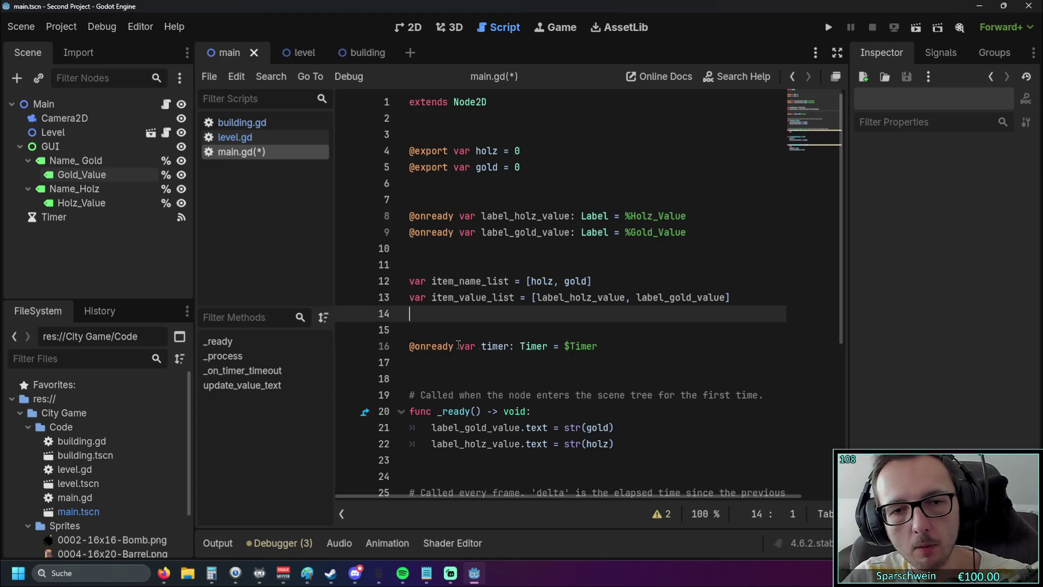
pyautogui.scroll(-5, 436, 343)
pyautogui.moveTo(614, 476); pyautogui.dragTo(336, 459)
pyautogui.press('BackSpace')
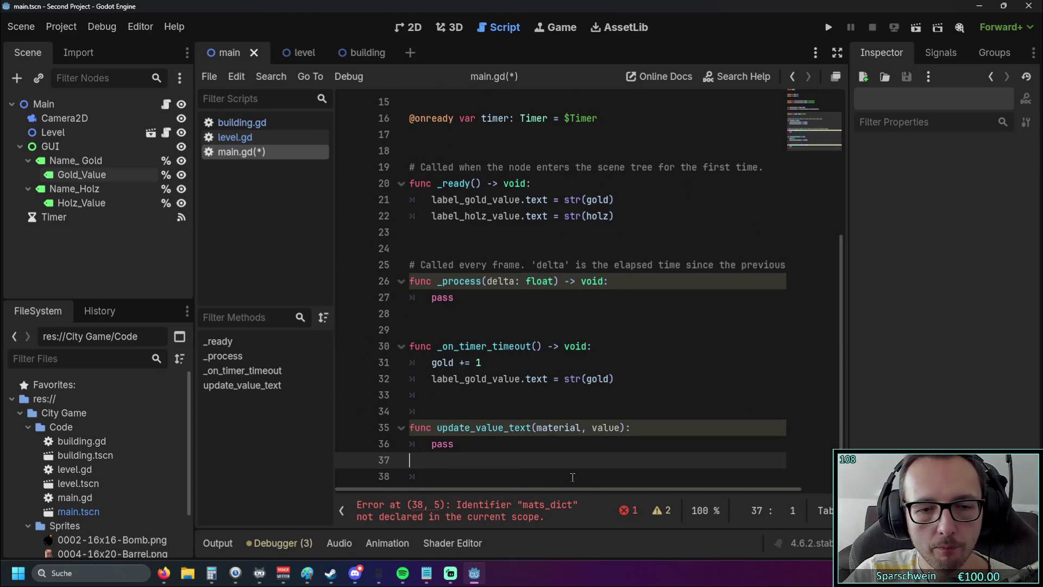
pyautogui.hotkey('ctrl', 'z')
# - Remove the mats_dict line from update_value_text and indent the empty line 38
pyautogui.moveTo(586, 463); pyautogui.dragTo(409, 463)
pyautogui.press('BackSpace')
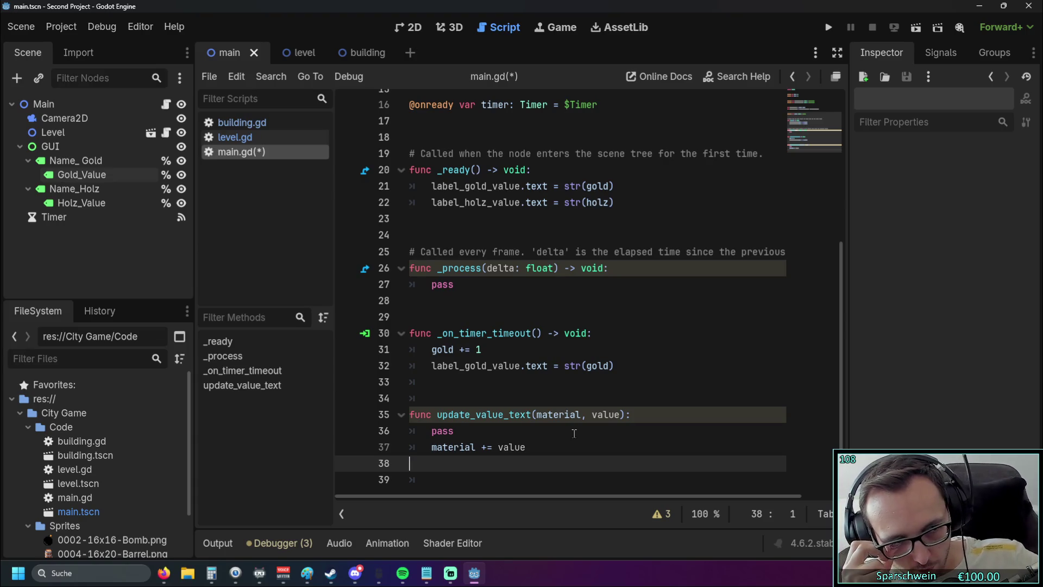
pyautogui.press('Tab')
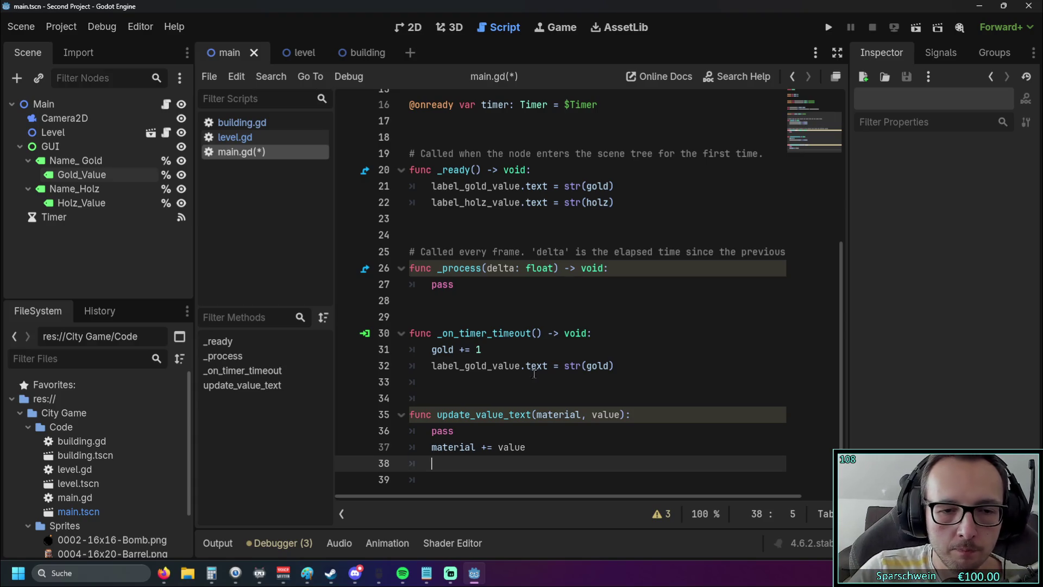
pyautogui.scroll(5, 549, 369)
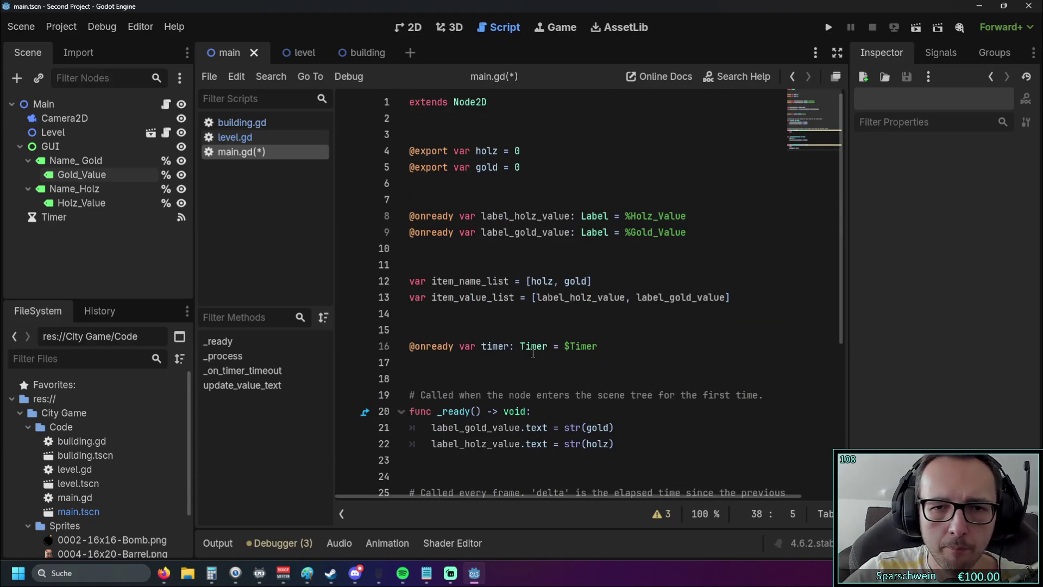
pyautogui.moveTo(533, 352)
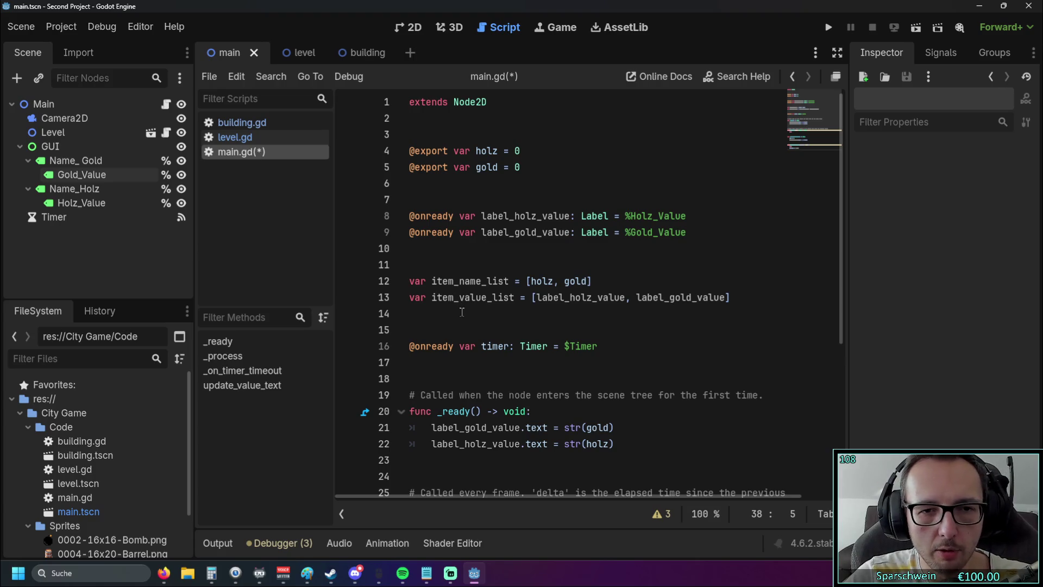
pyautogui.scroll(-2, 471, 312)
pyautogui.scroll(-3, 471, 312)
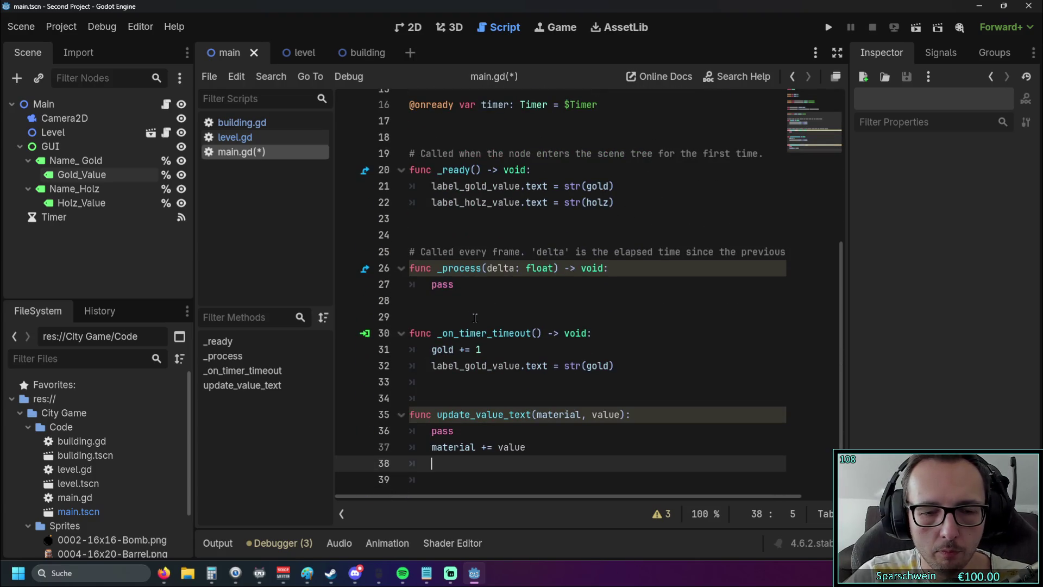
# - Add item_name_list and item_value_list on lines 38 and 39 using autocomplete
pyautogui.write('la')
pyautogui.press('BackSpace')
pyautogui.press('BackSpace')
pyautogui.scroll(5, 474, 317)
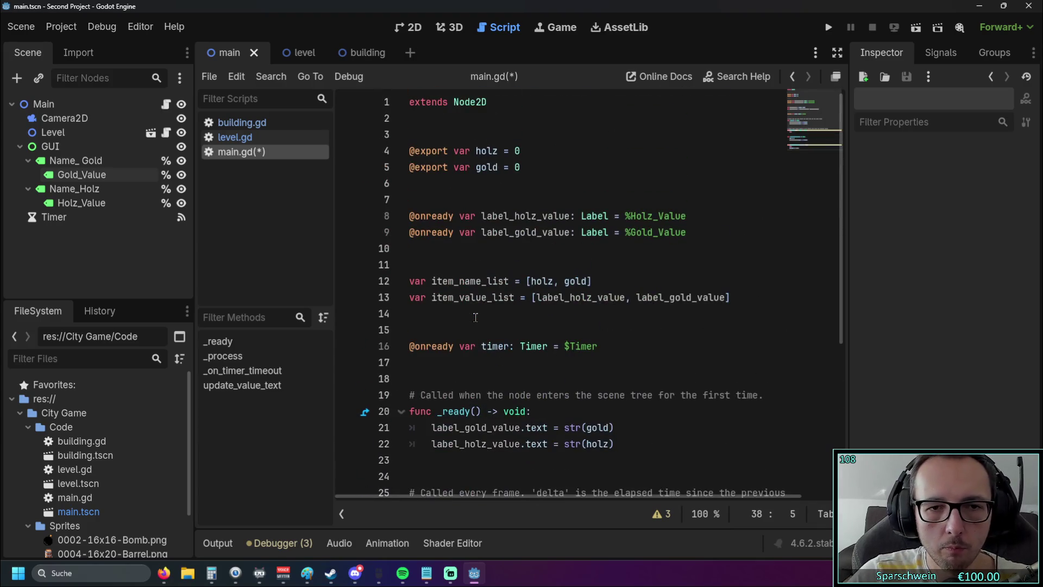
pyautogui.scroll(-5, 474, 318)
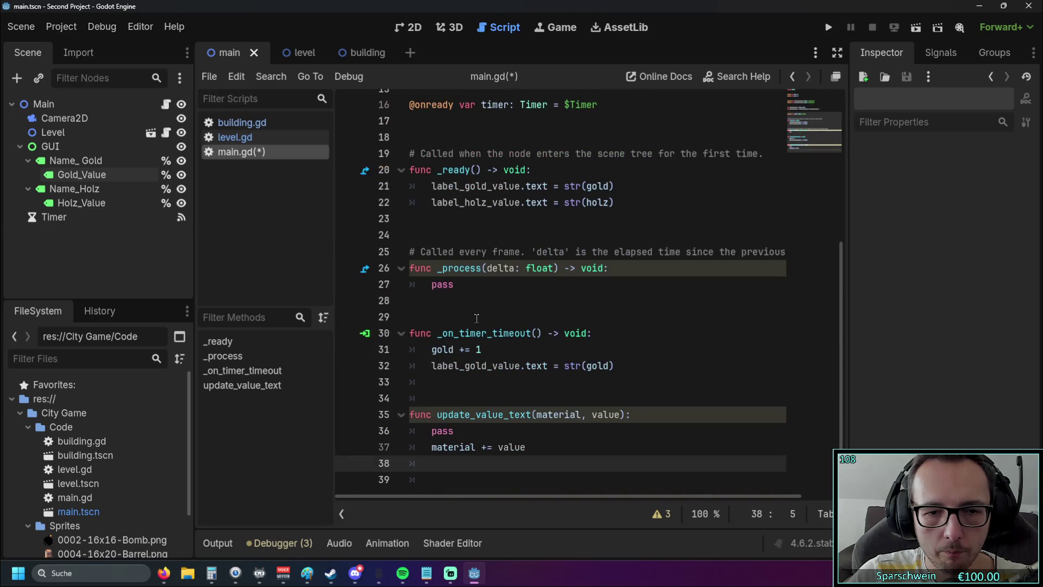
pyautogui.write('item')
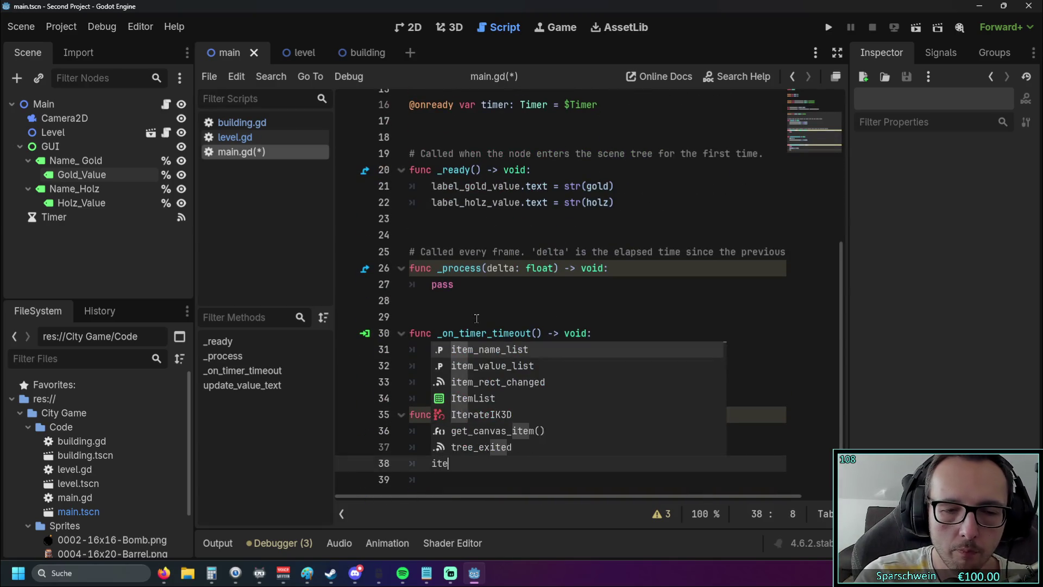
pyautogui.press('Return')
pyautogui.press('Return')
pyautogui.write('item')
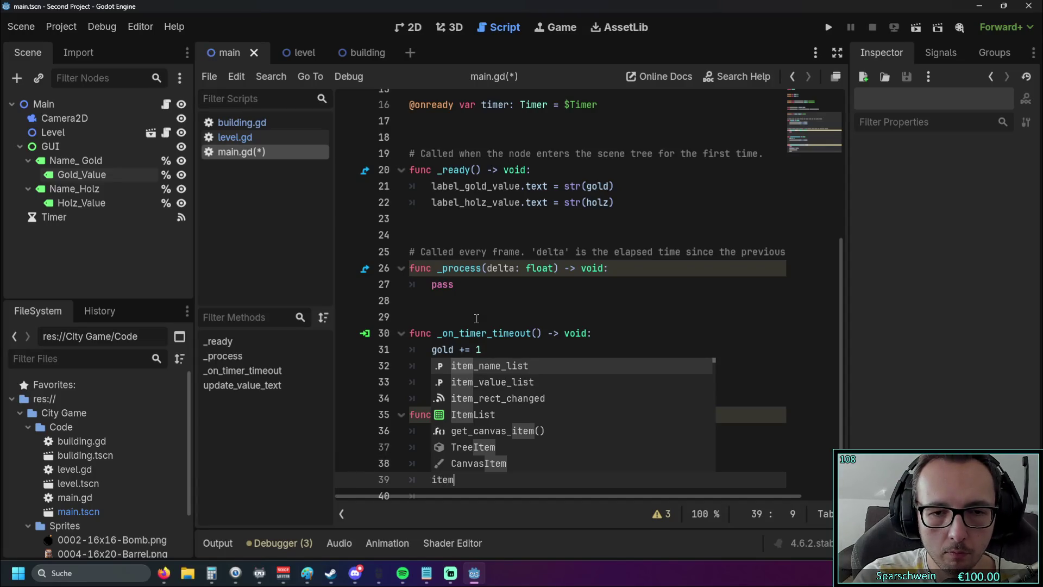
pyautogui.press('Down')
pyautogui.press('Return')
# - Open an indented line 40 below item_value_list, then return to the end of line 39
pyautogui.click(513, 288)
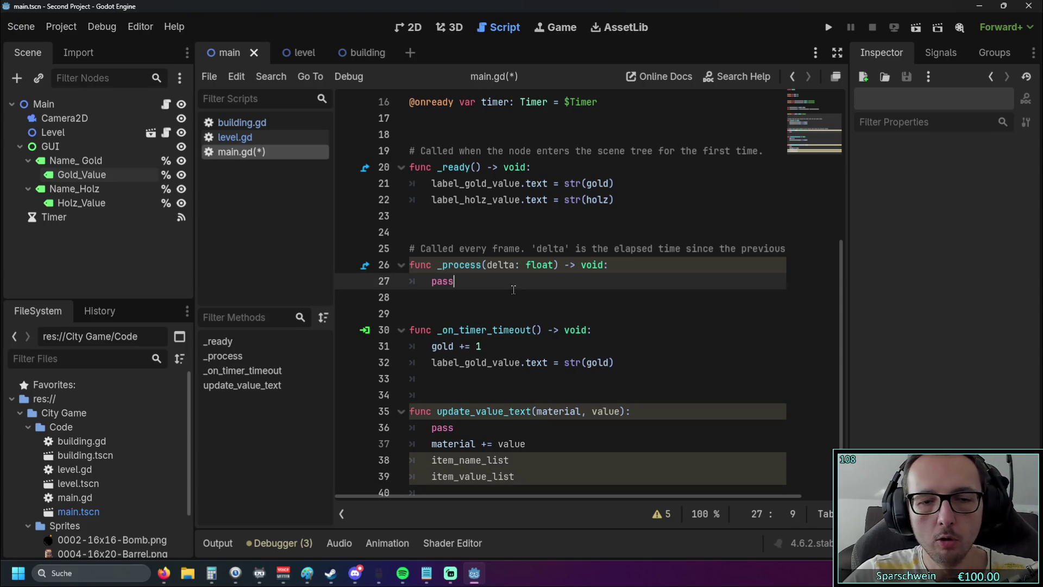
pyautogui.scroll(5, 513, 289)
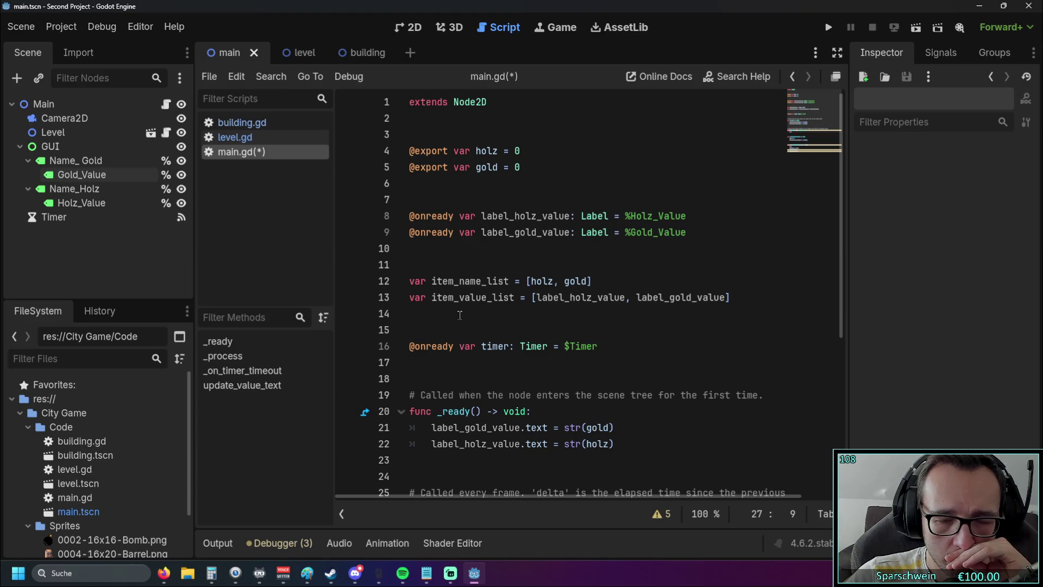
pyautogui.scroll(-5, 460, 315)
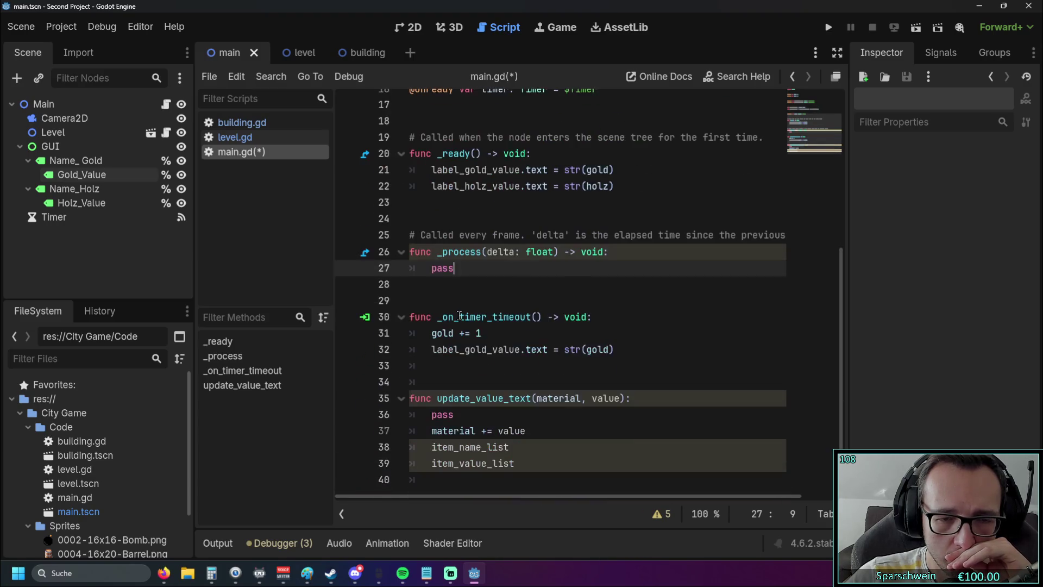
pyautogui.click(537, 462)
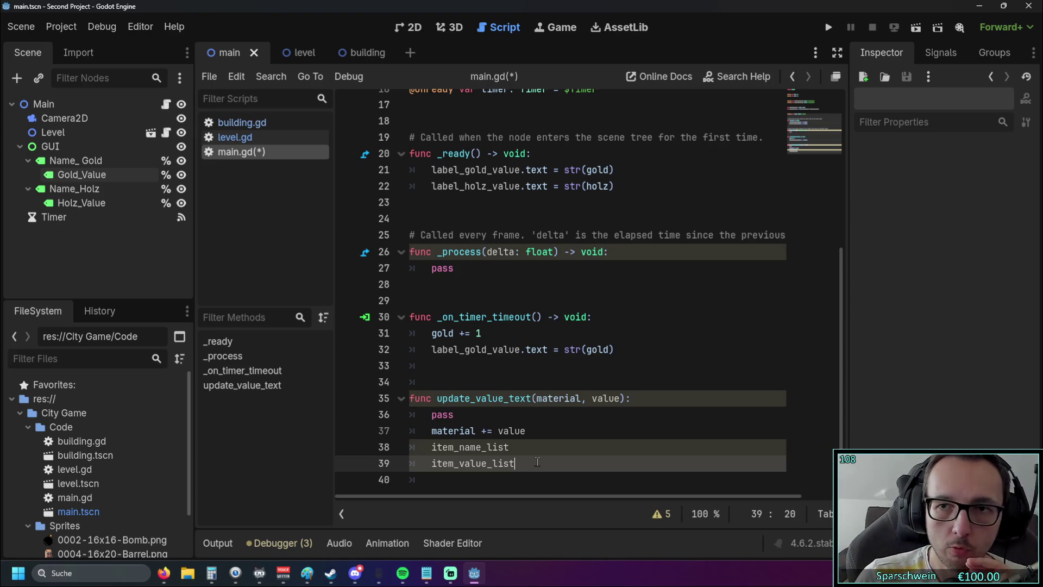
pyautogui.press('Return')
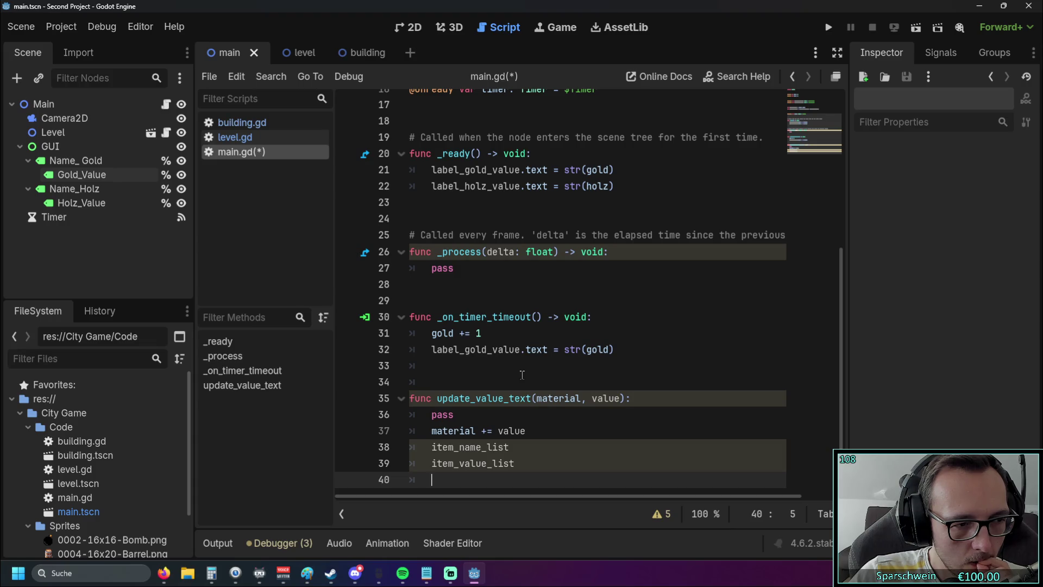
pyautogui.click(522, 463)
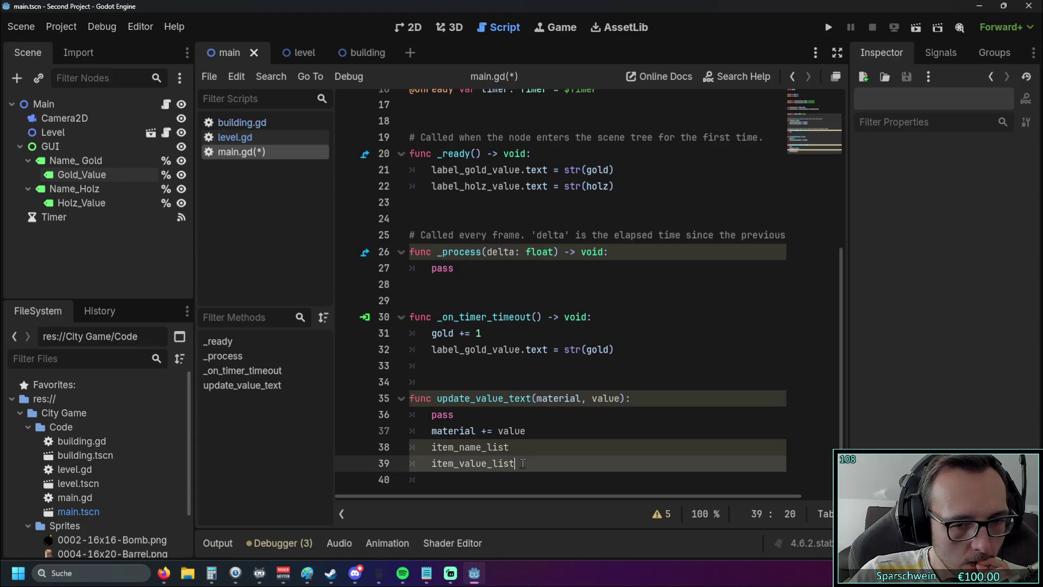
# - Complete line 39 as item_value_list[material].text = str(material)
pyautogui.write('[')
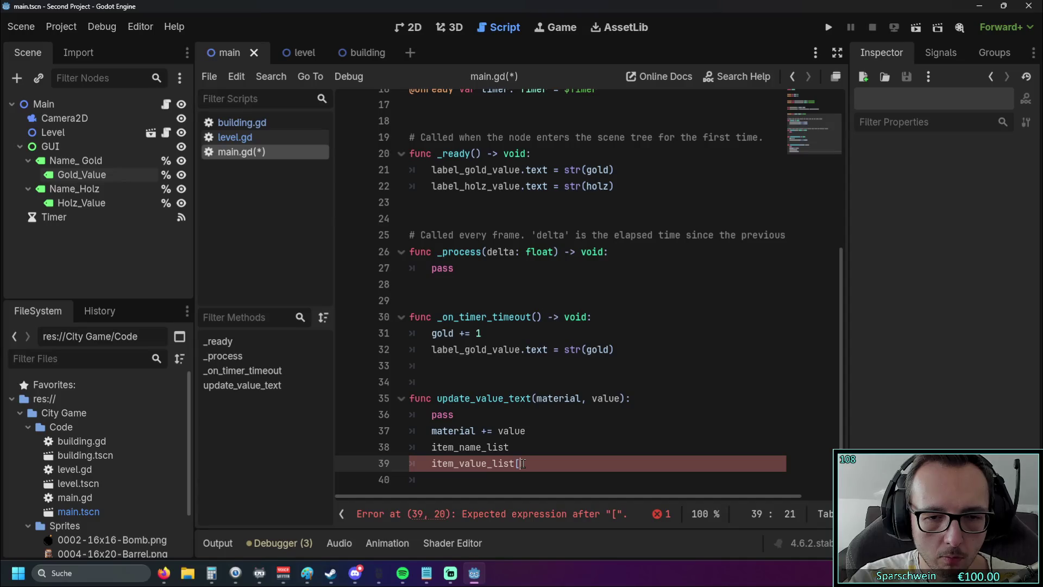
pyautogui.write('material')
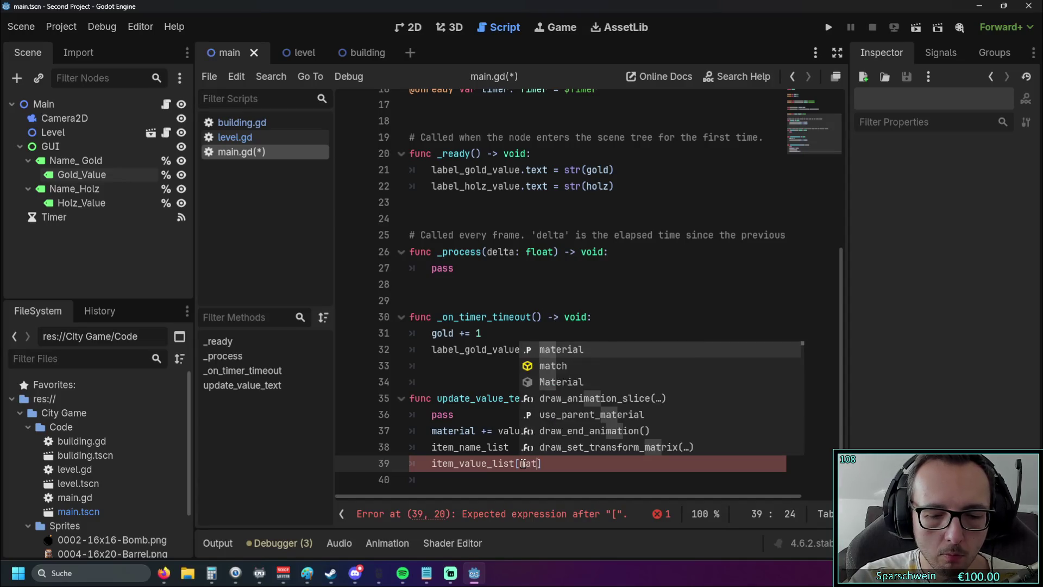
pyautogui.write(']')
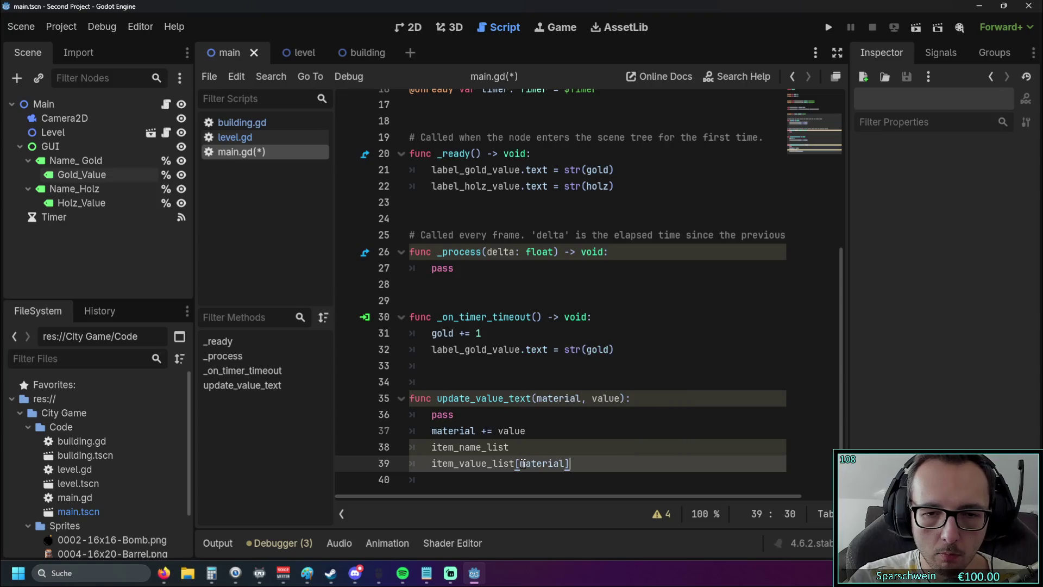
pyautogui.write('.text')
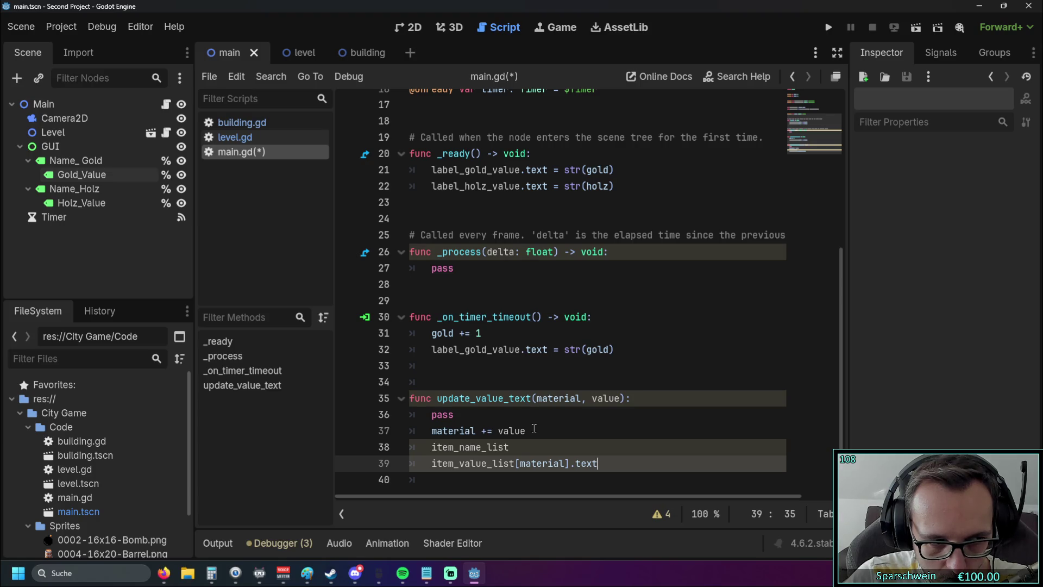
pyautogui.write(' = str')
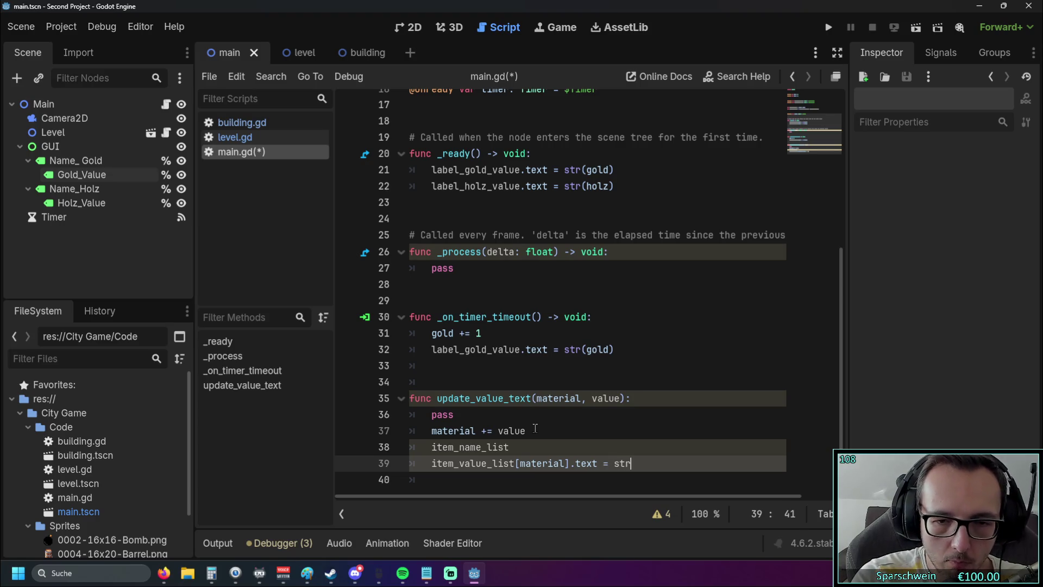
pyautogui.press('BackSpace')
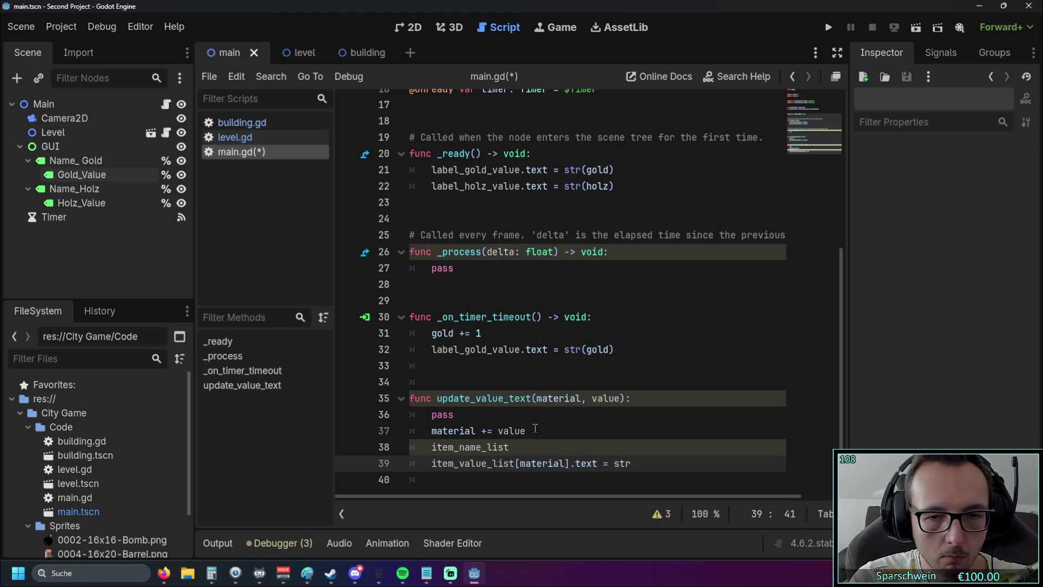
pyautogui.write('(material')
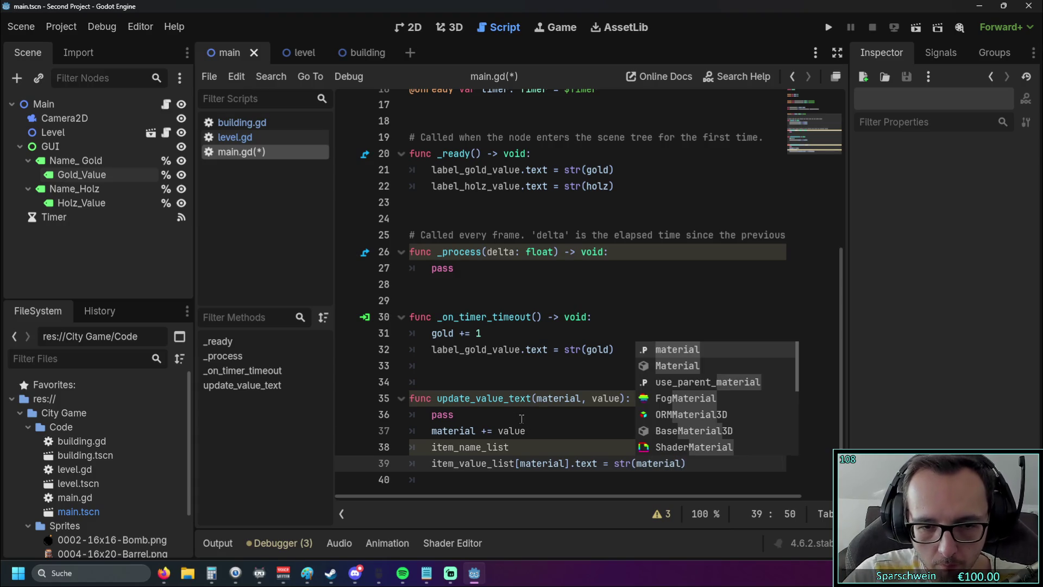
pyautogui.click(519, 418)
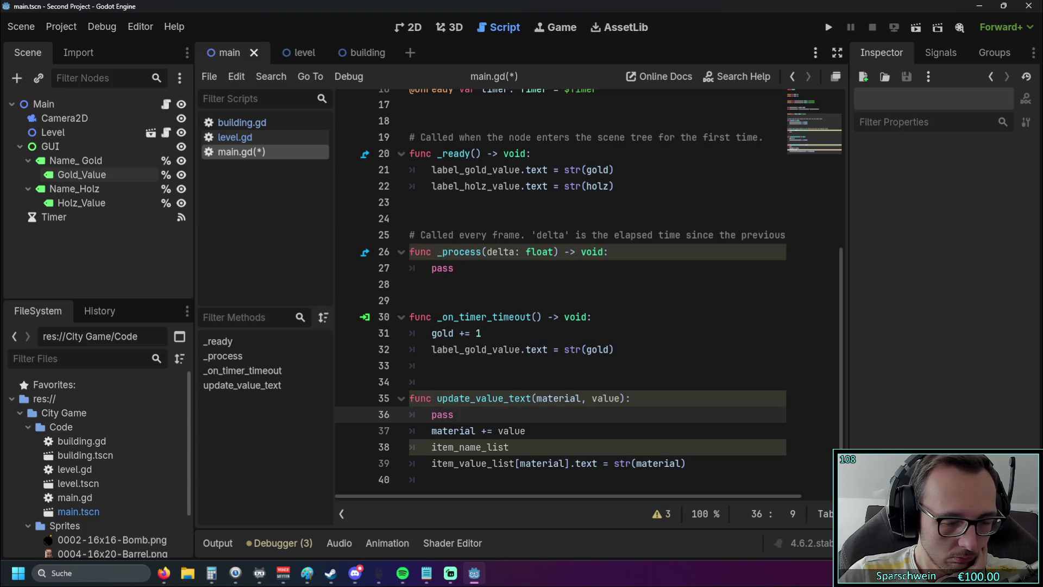
pyautogui.click(544, 373)
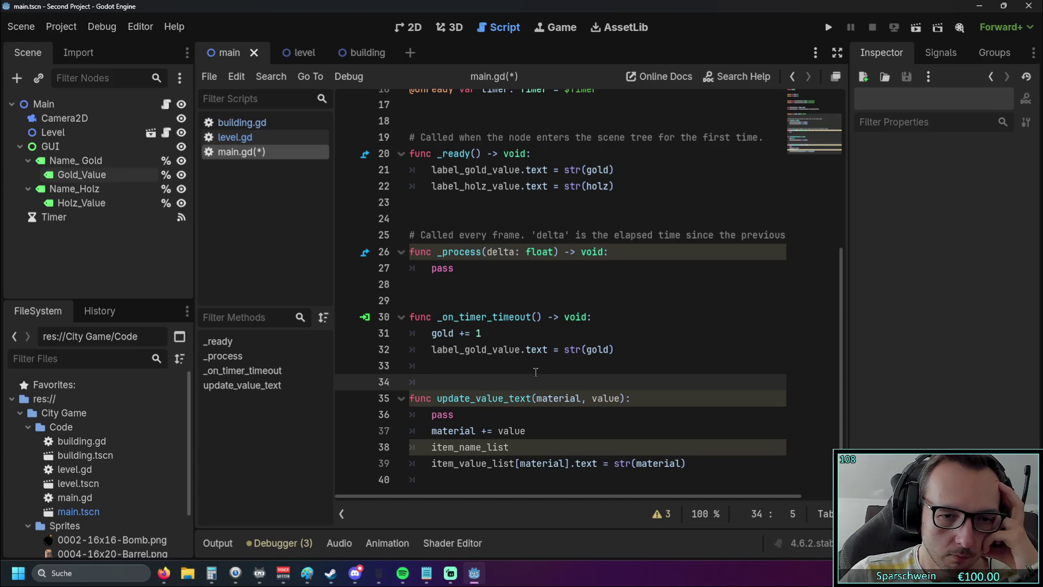
pyautogui.scroll(5, 536, 372)
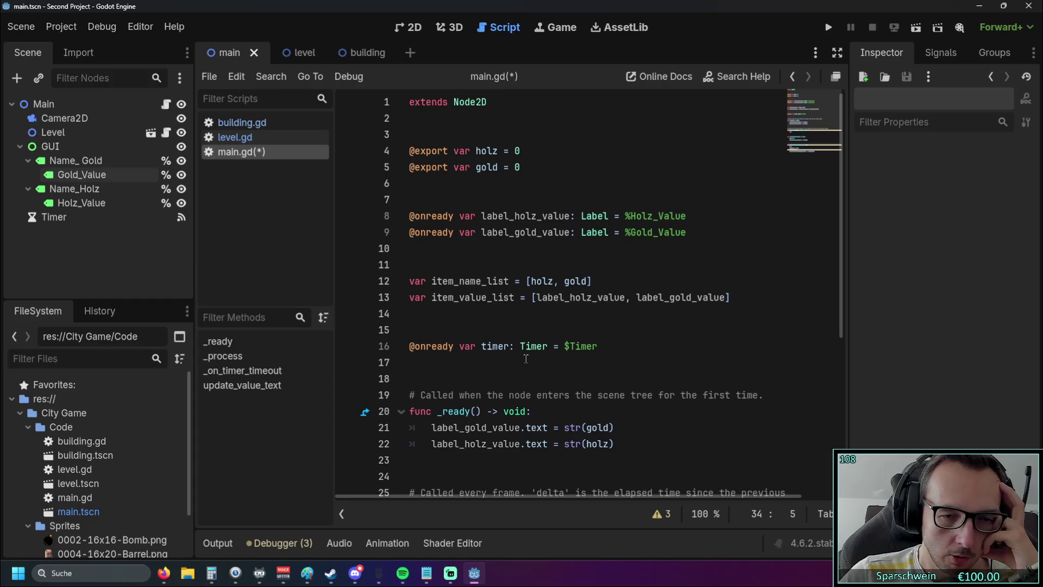
# - Rename the line 13 list from item_value_list to item_lable_list
pyautogui.moveTo(432, 281); pyautogui.dragTo(513, 297)
pyautogui.click(546, 319)
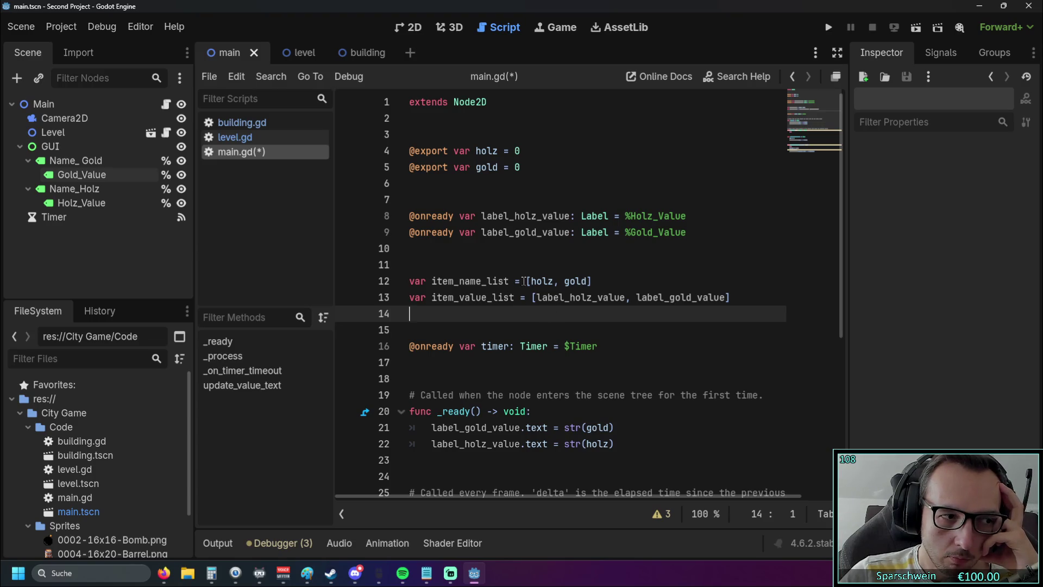
pyautogui.moveTo(531, 281); pyautogui.dragTo(591, 281)
pyautogui.moveTo(459, 297); pyautogui.dragTo(521, 297)
pyautogui.click(535, 320)
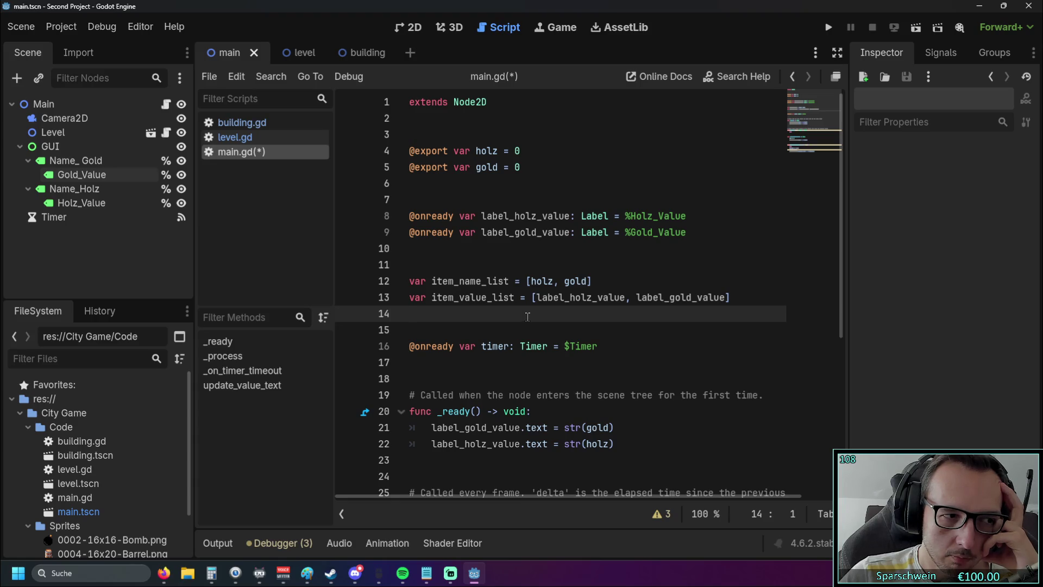
pyautogui.moveTo(460, 297); pyautogui.dragTo(488, 298)
pyautogui.write('lable')
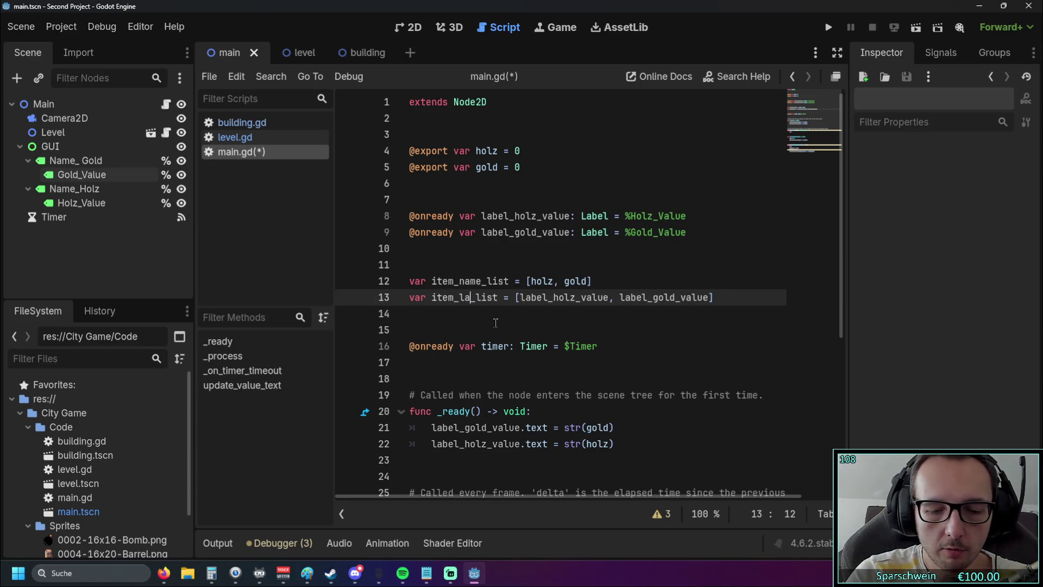
# - Rename the line 12 list from item_name_list to item_value_list
pyautogui.click(496, 320)
pyautogui.moveTo(460, 281); pyautogui.dragTo(483, 282)
pyautogui.write('value')
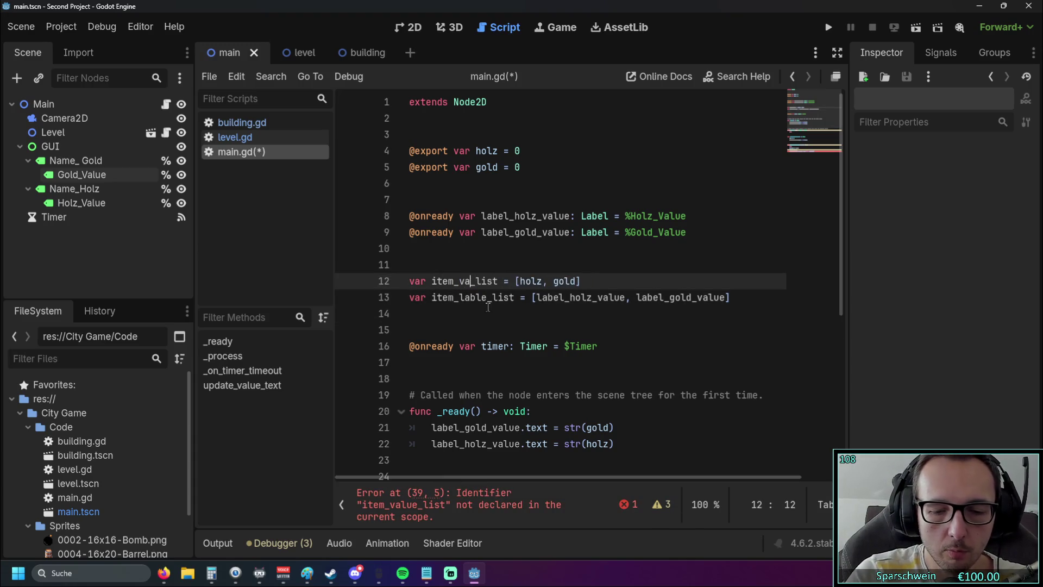
pyautogui.click(490, 314)
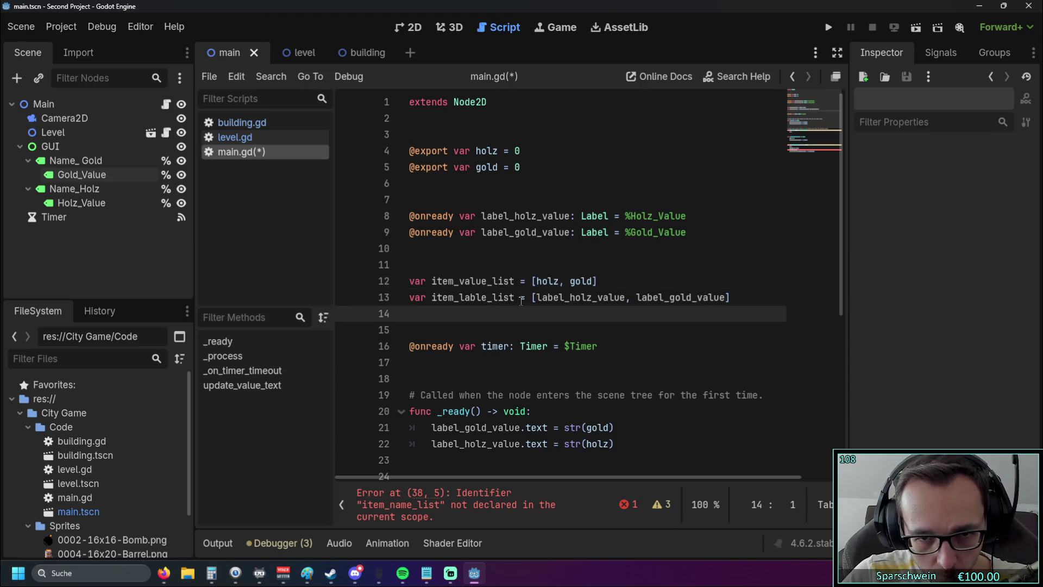
pyautogui.scroll(-6, 521, 300)
pyautogui.click(508, 428)
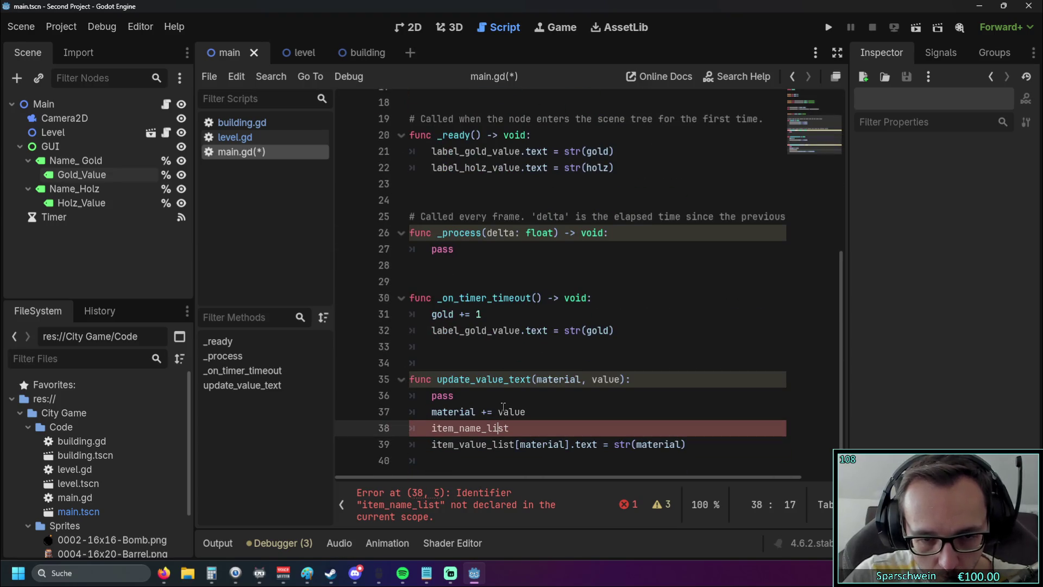
# - Change line 38's list to item_value_list and line 39's to item_lable_list
pyautogui.doubleClick(463, 428)
pyautogui.write('value')
pyautogui.click(475, 398)
pyautogui.moveTo(459, 463); pyautogui.dragTo(486, 463)
pyautogui.write('lable')
pyautogui.click(593, 333)
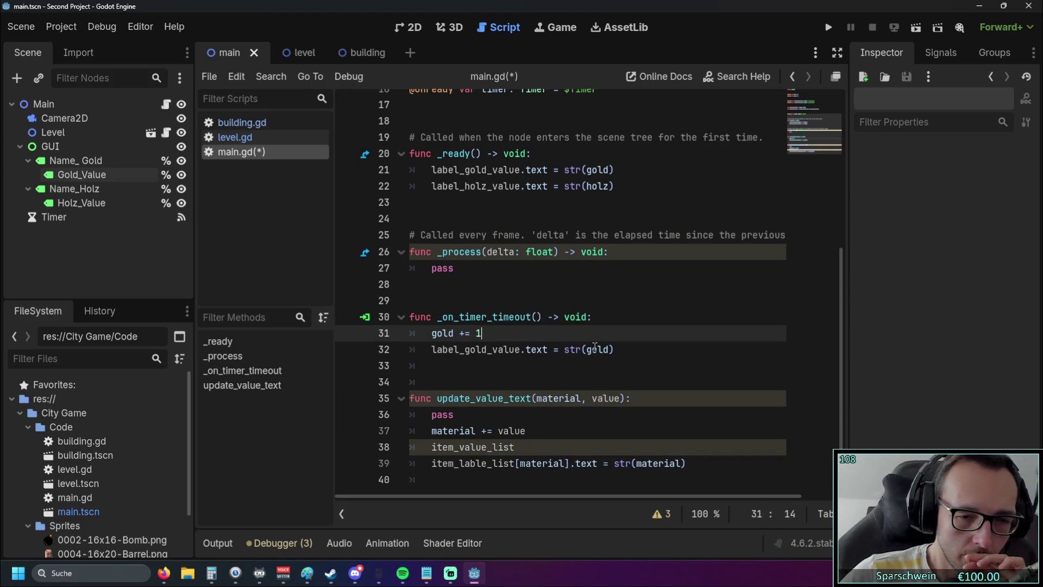
pyautogui.click(525, 384)
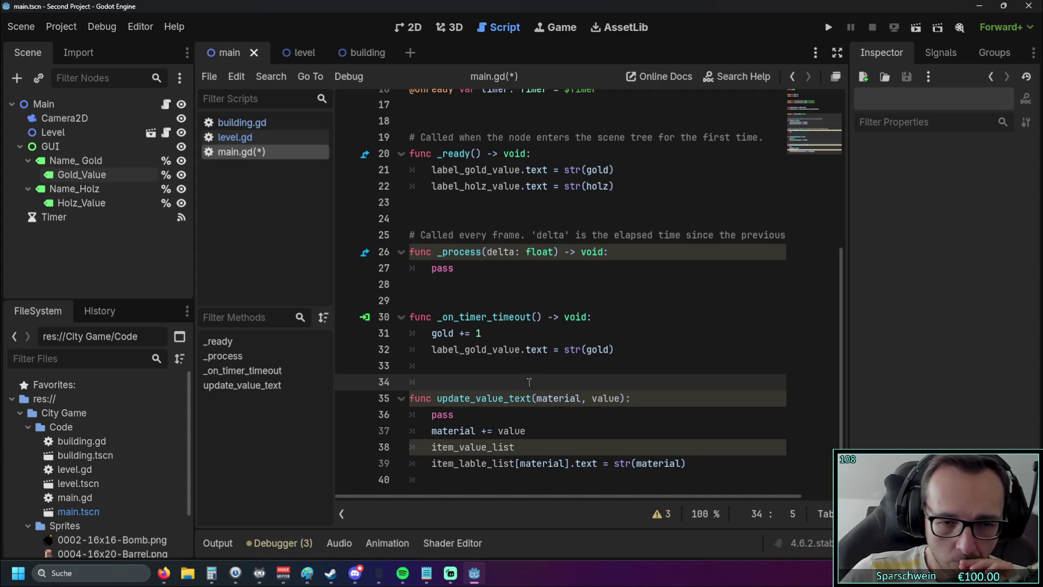
# - Make line 38 read item_value_list[material] += value
pyautogui.scroll(3, 539, 390)
pyautogui.scroll(-3, 538, 390)
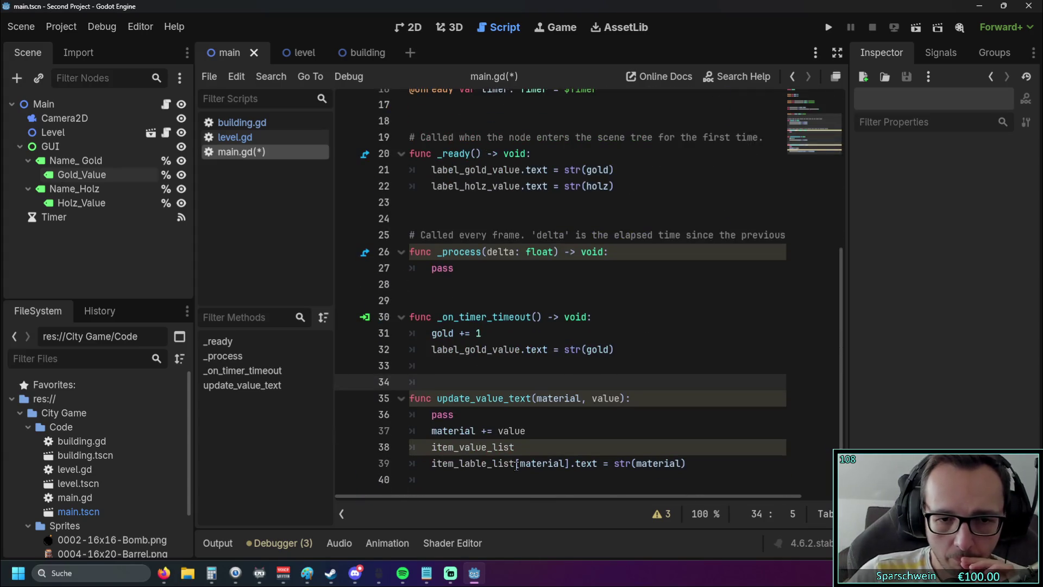
pyautogui.click(567, 446)
pyautogui.write('[')
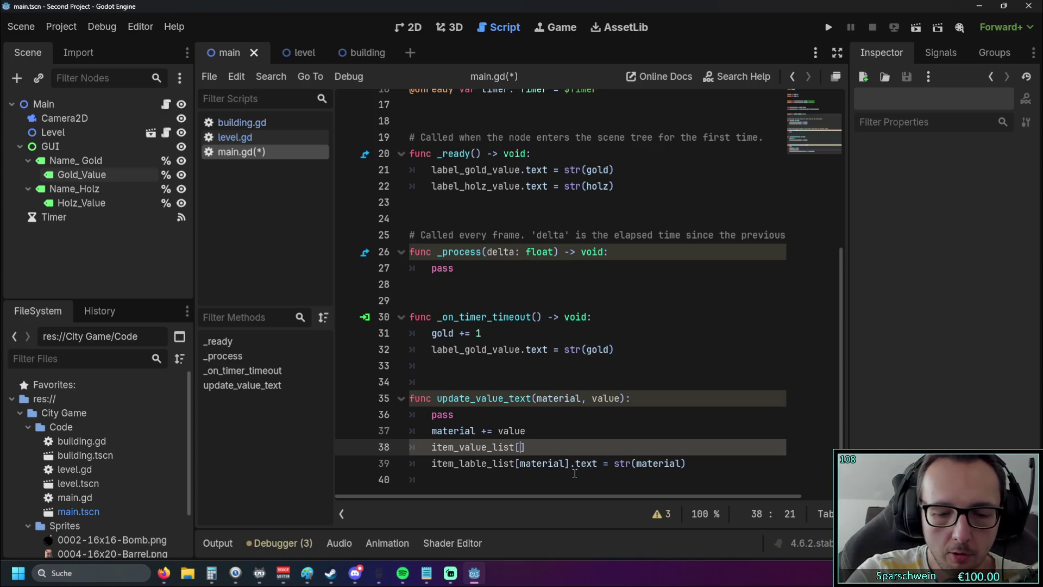
pyautogui.write('mat')
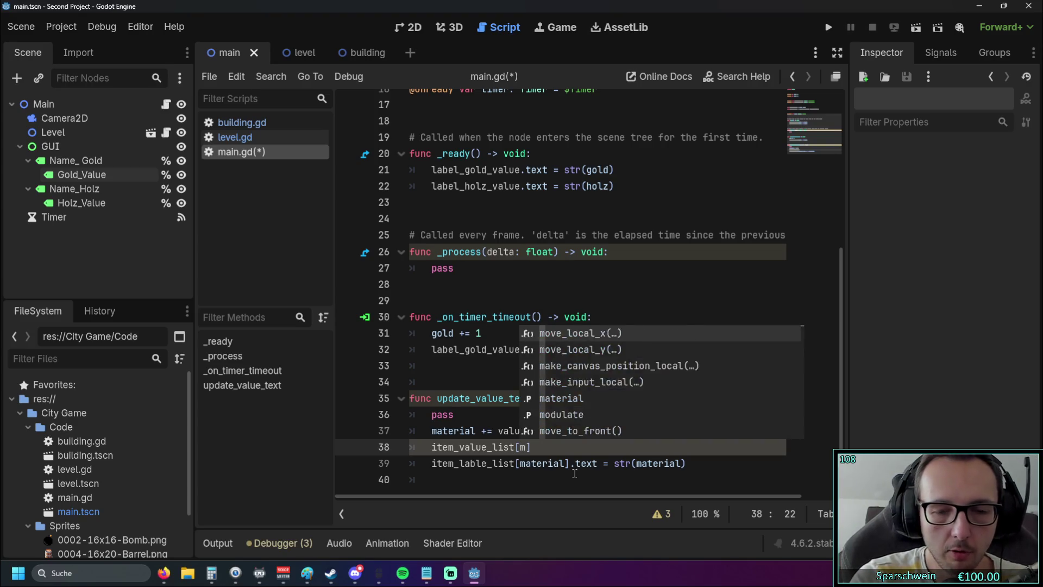
pyautogui.press('Return')
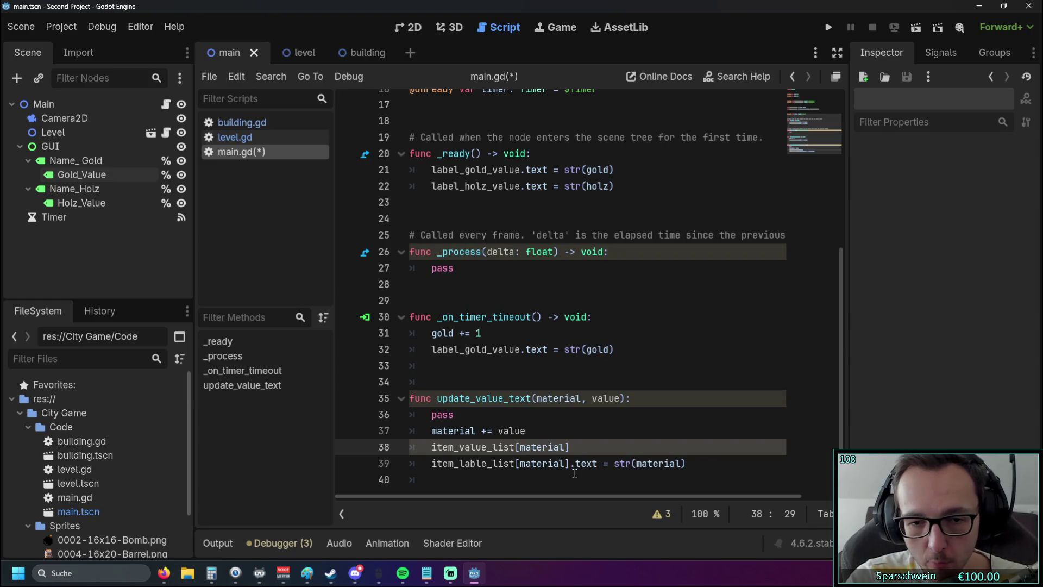
pyautogui.write(']')
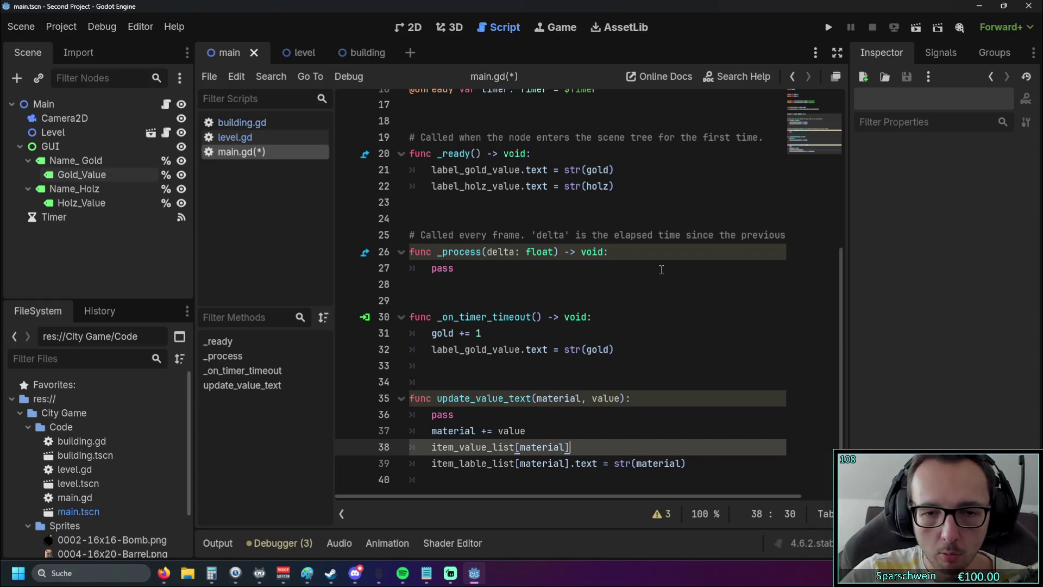
pyautogui.write('.')
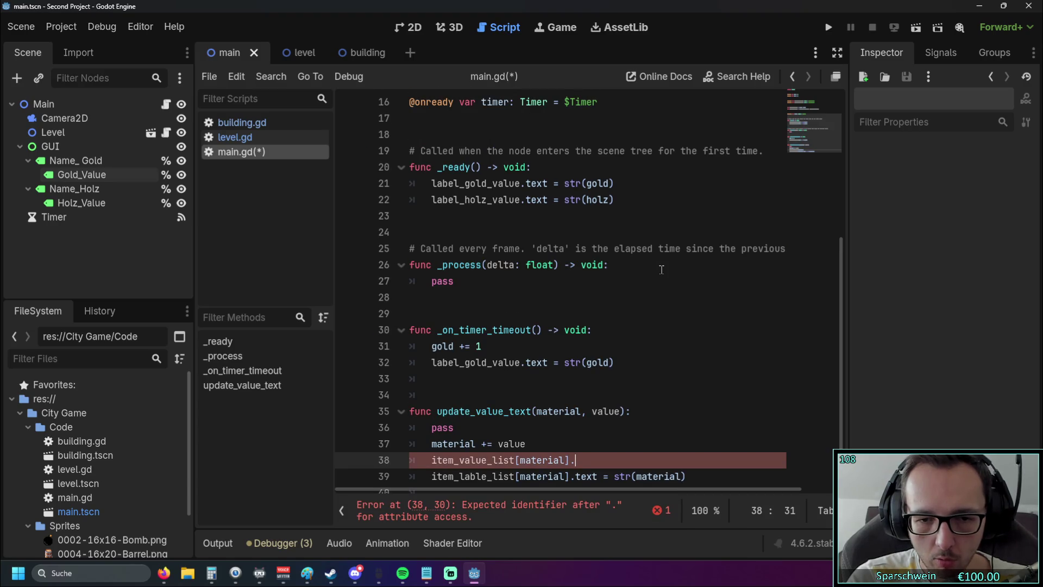
pyautogui.write('int')
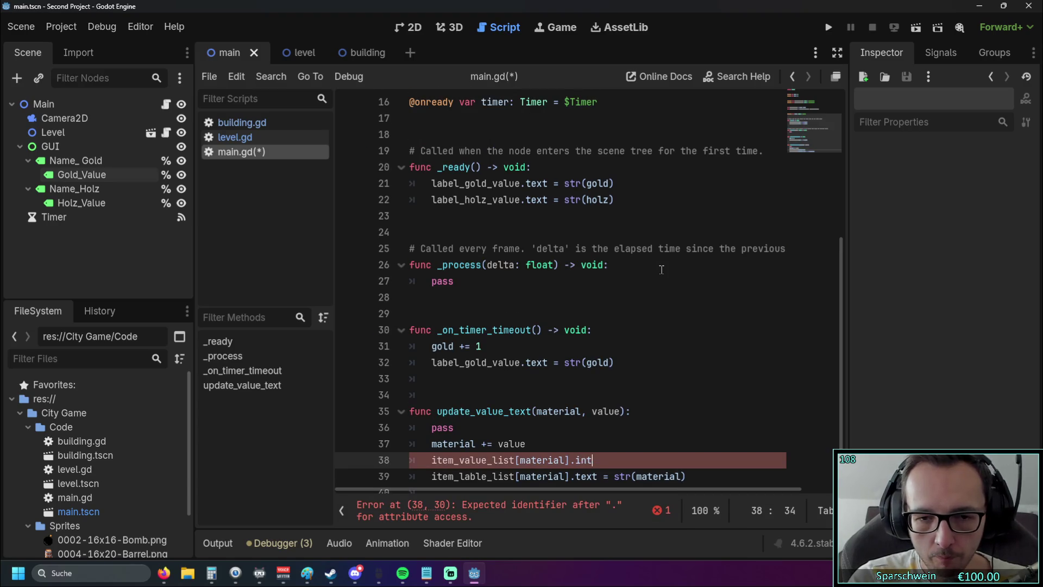
pyautogui.write(' =')
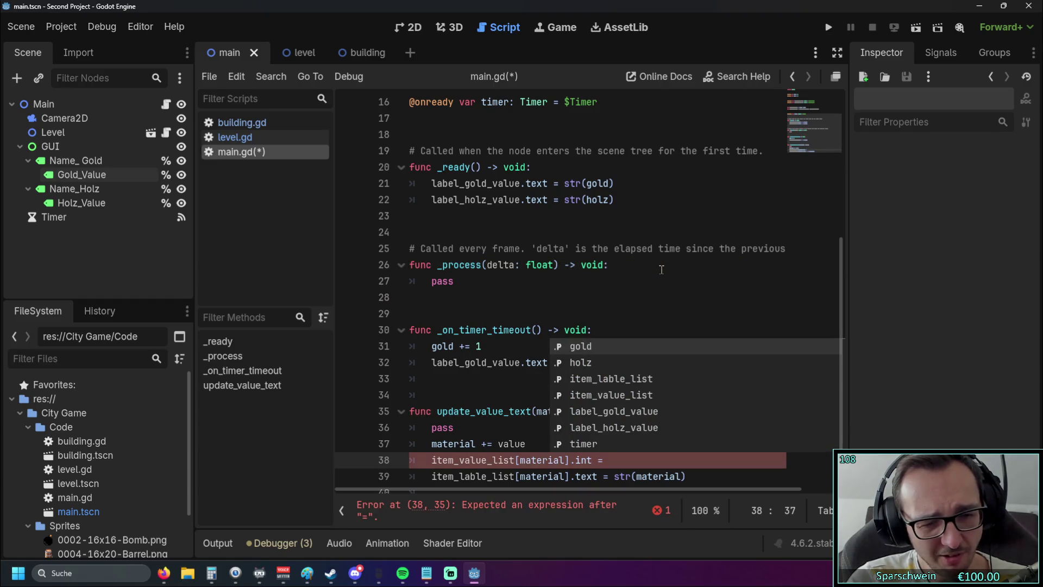
pyautogui.press('BackSpace')
pyautogui.press('BackSpace')
pyautogui.write('+/')
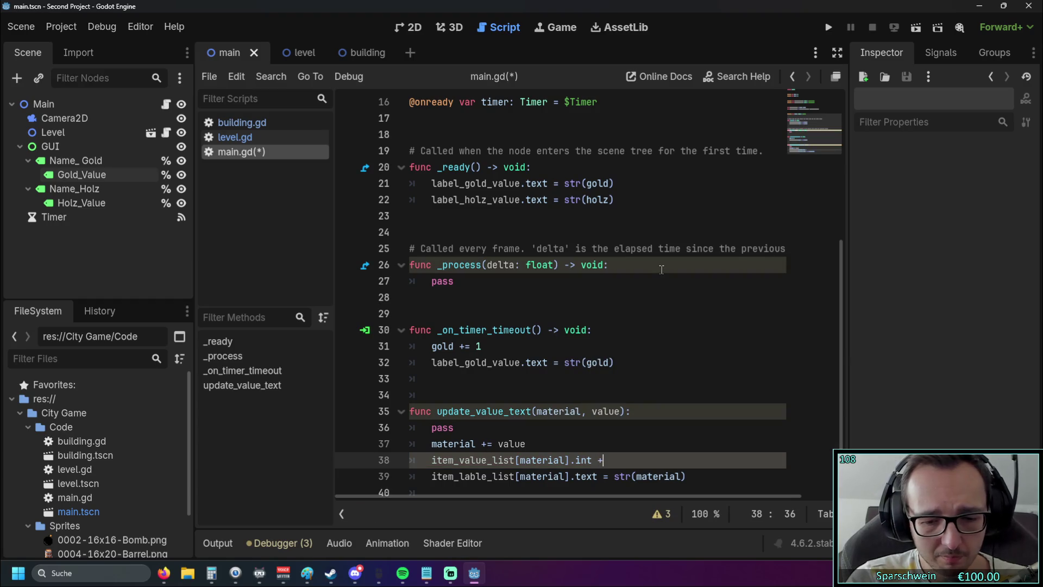
pyautogui.press('BackSpace')
pyautogui.press('BackSpace')
pyautogui.press('BackSpace')
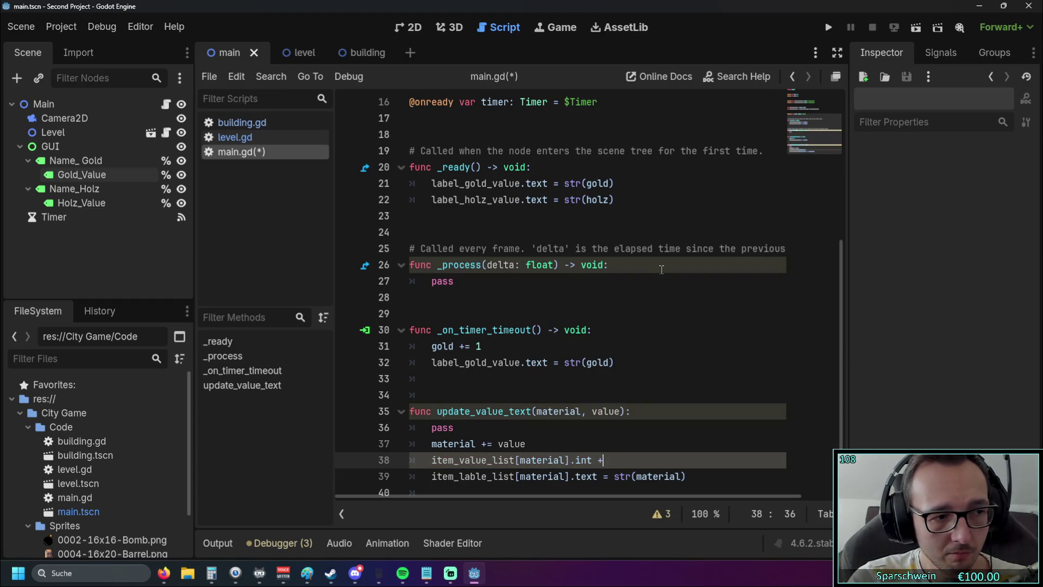
pyautogui.press('Right')
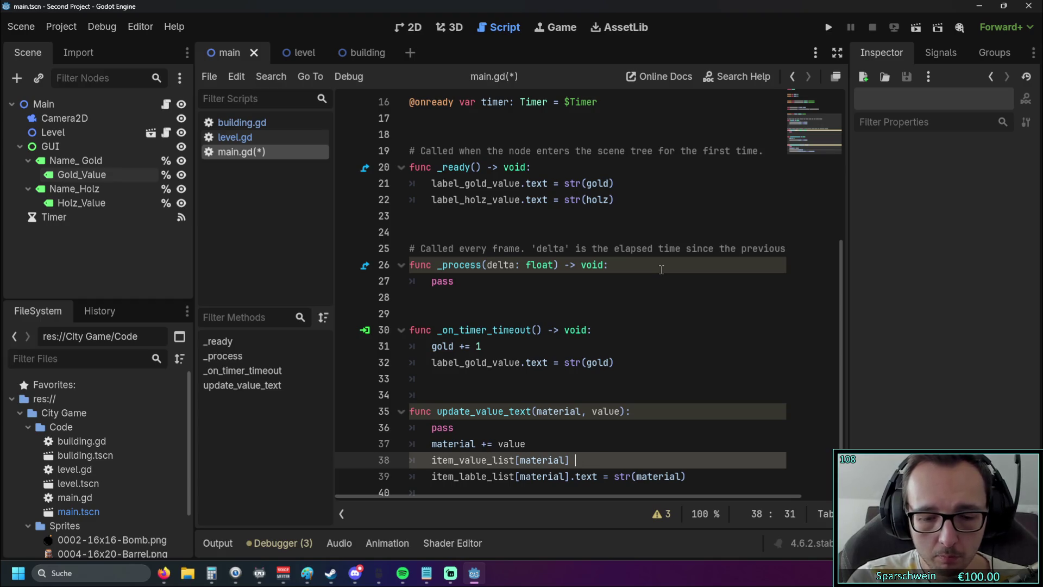
pyautogui.write('+= value')
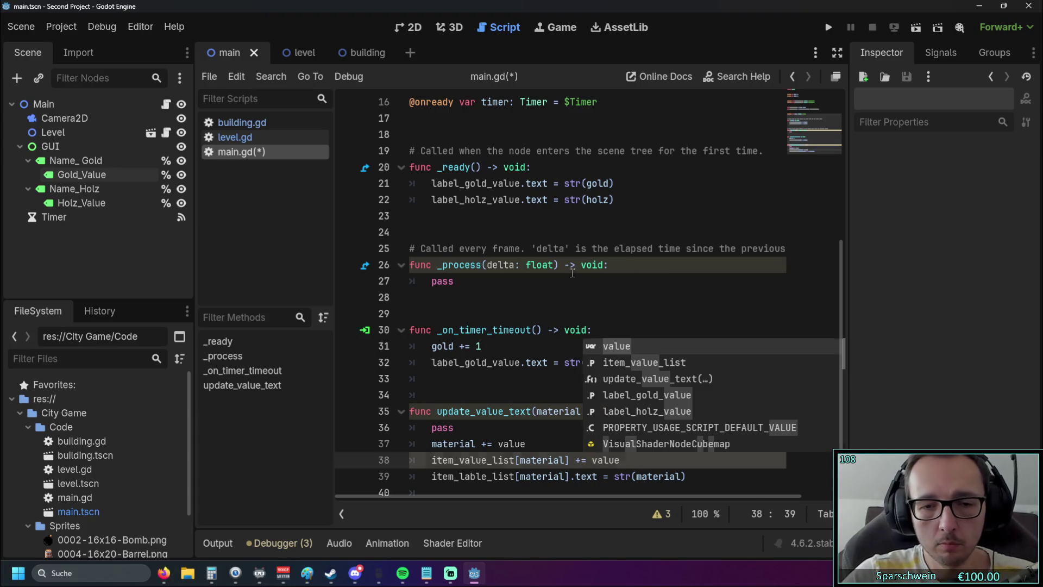
# - Remove the material += value line and the pass line from update_value_text
pyautogui.click(573, 273)
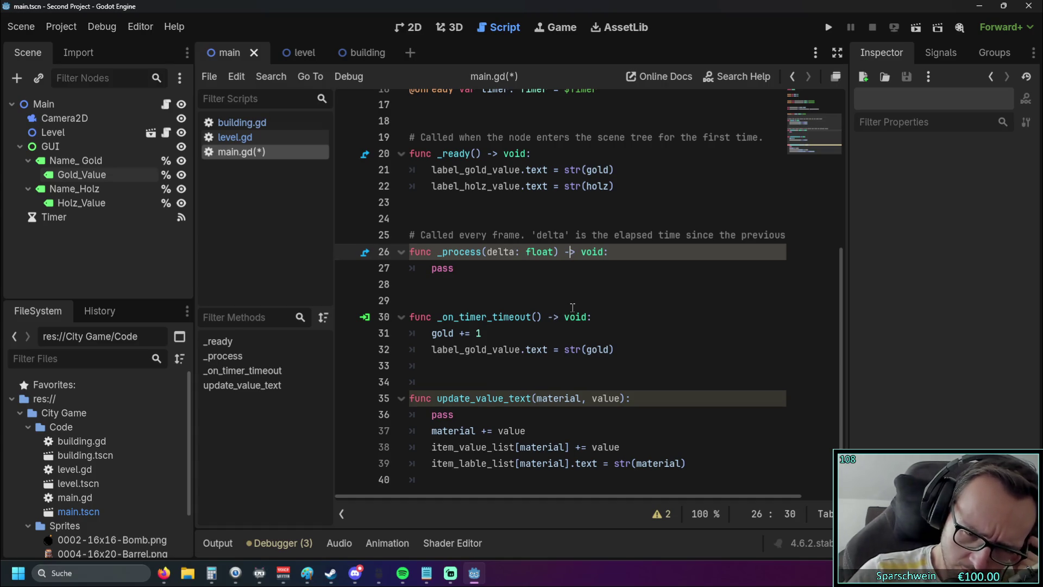
pyautogui.tripleClick(535, 430)
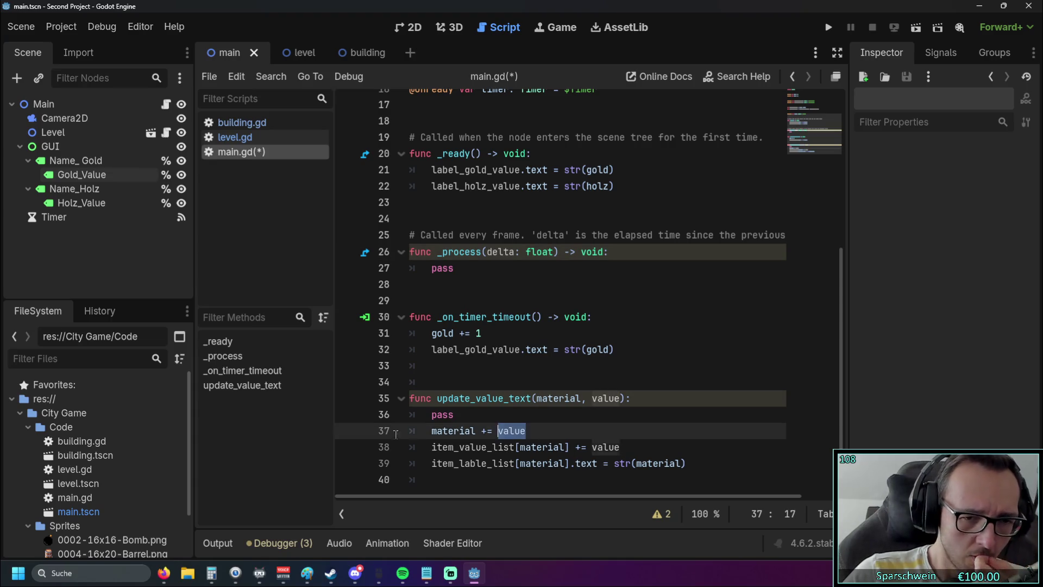
pyautogui.press('BackSpace')
pyautogui.press('BackSpace')
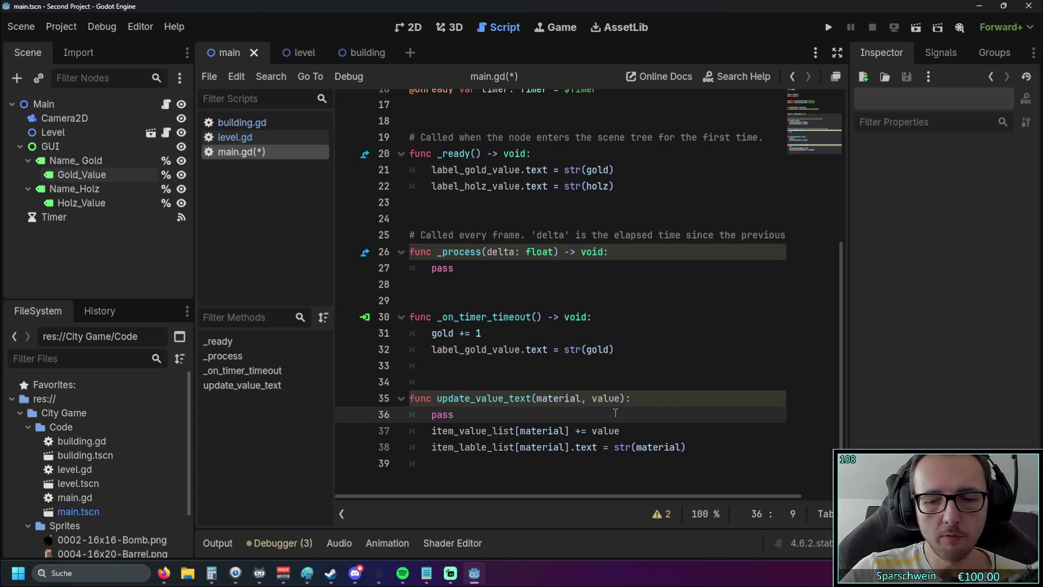
pyautogui.press('BackSpace')
pyautogui.press('BackSpace')
pyautogui.press('BackSpace')
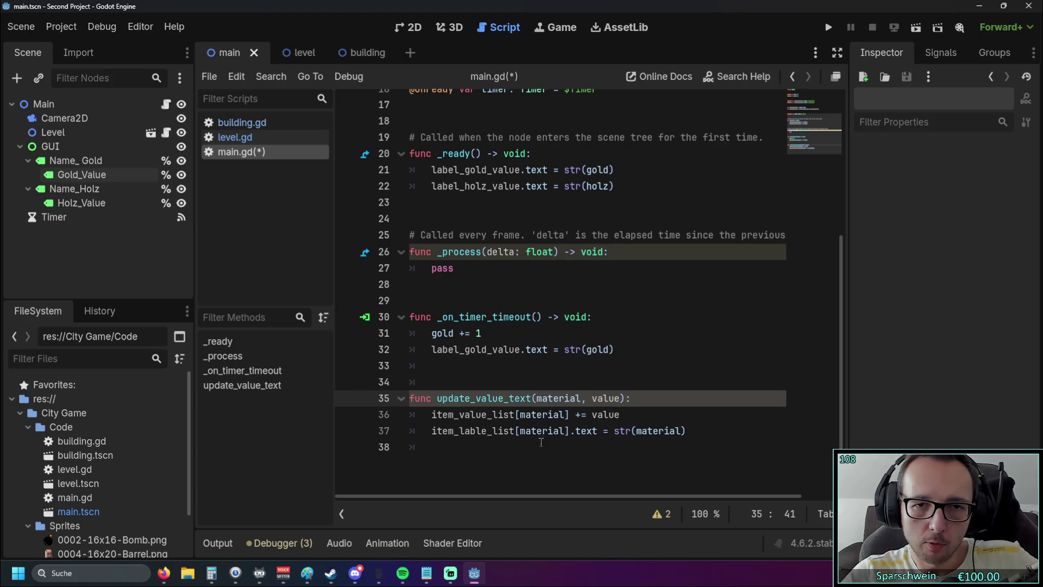
pyautogui.click(487, 449)
pyautogui.write('material')
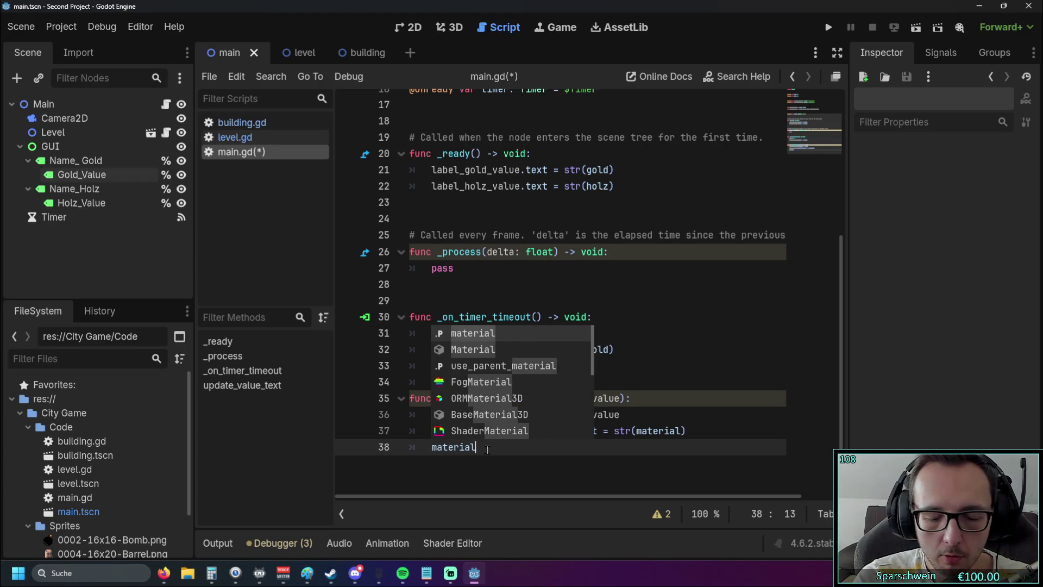
pyautogui.write('.text')
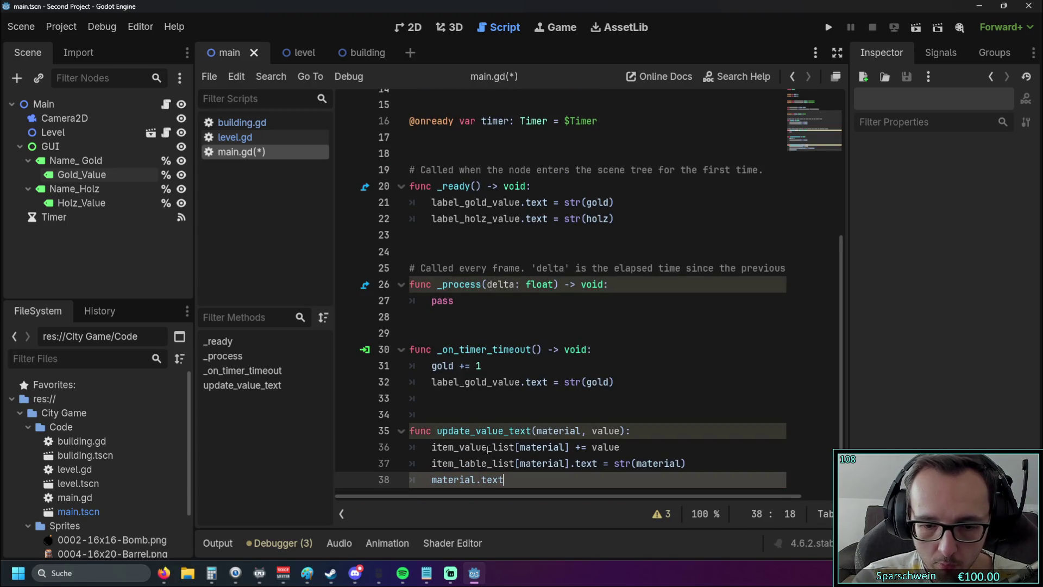
pyautogui.write(' = ')
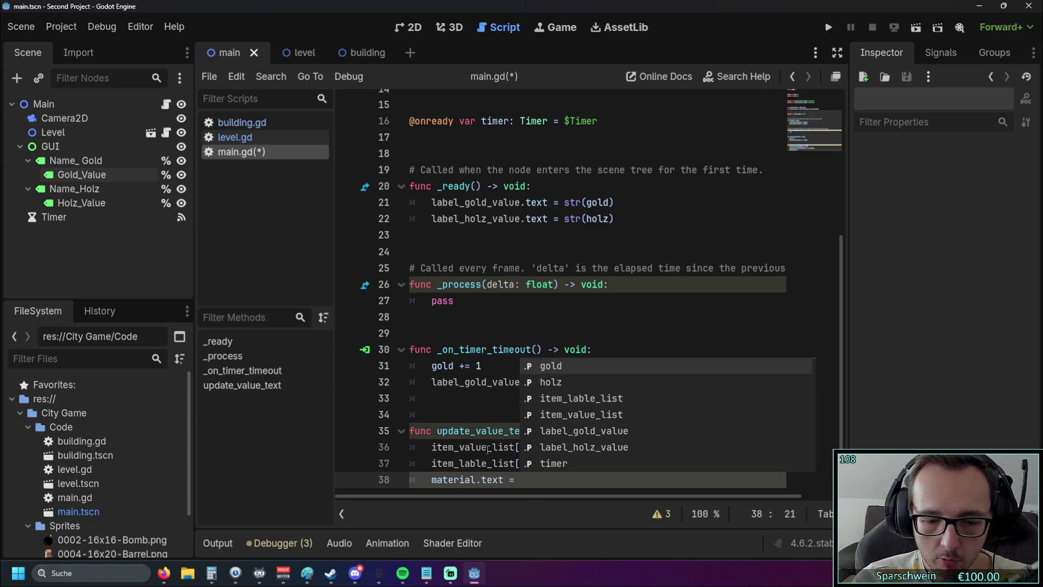
pyautogui.write('str')
pyautogui.press('BackSpace')
pyautogui.press('BackSpace')
pyautogui.press('BackSpace')
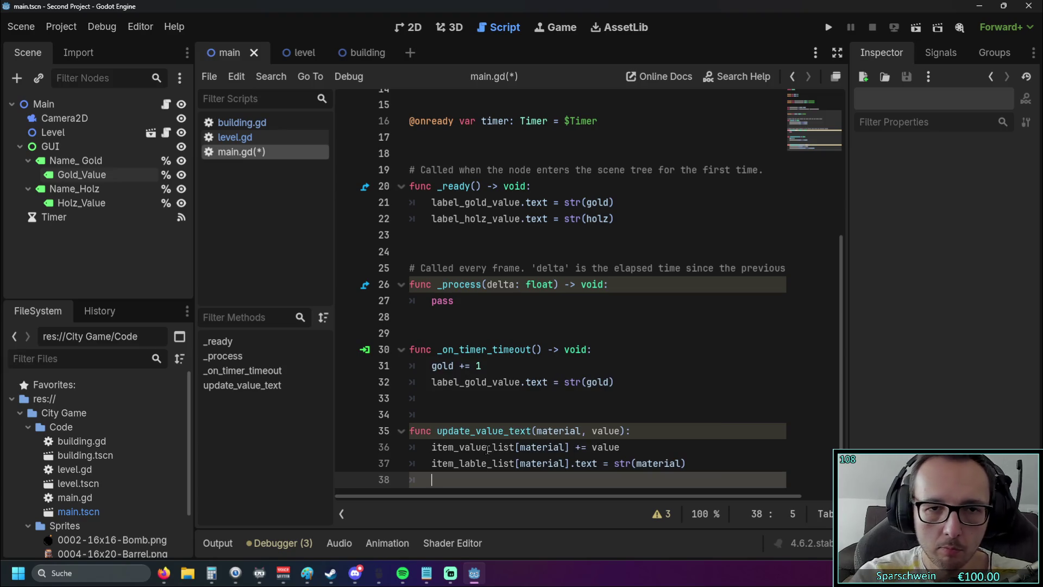
pyautogui.press('Up')
pyautogui.press('Up')
pyautogui.press('Up')
pyautogui.press('End')
pyautogui.hotkey('shift', 'Left')
pyautogui.hotkey('shift', 'Left')
pyautogui.hotkey('shift', 'Left')
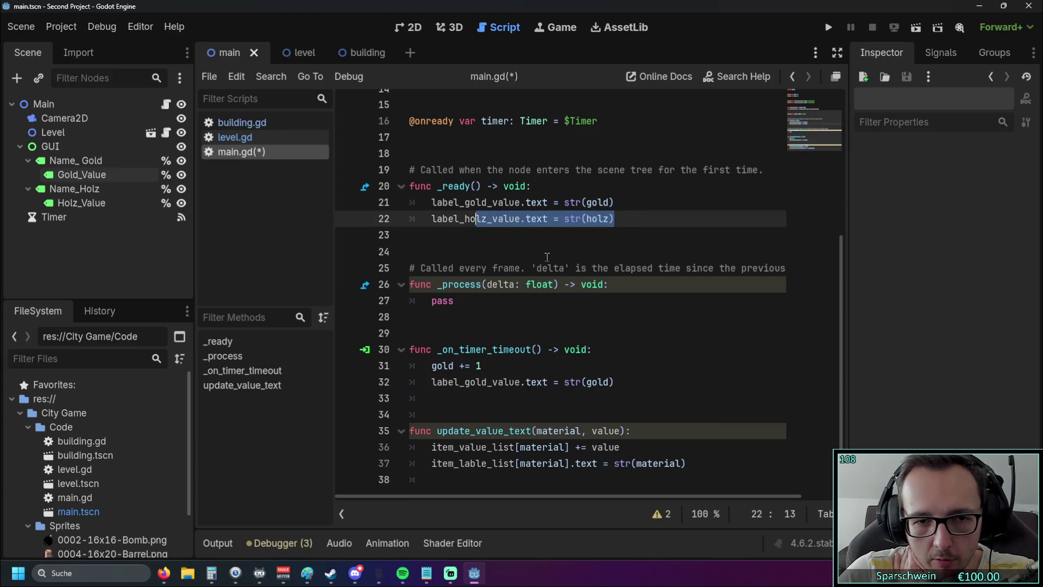
pyautogui.moveTo(614, 382)
pyautogui.mouseDown()
pyautogui.moveTo(432, 382)
pyautogui.moveTo(637, 383)
pyautogui.mouseUp()
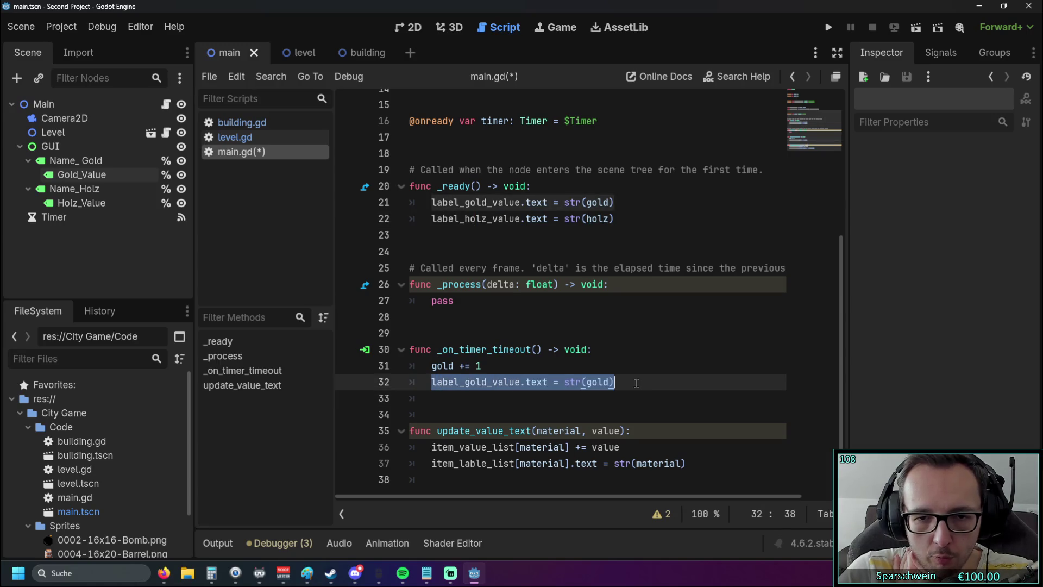
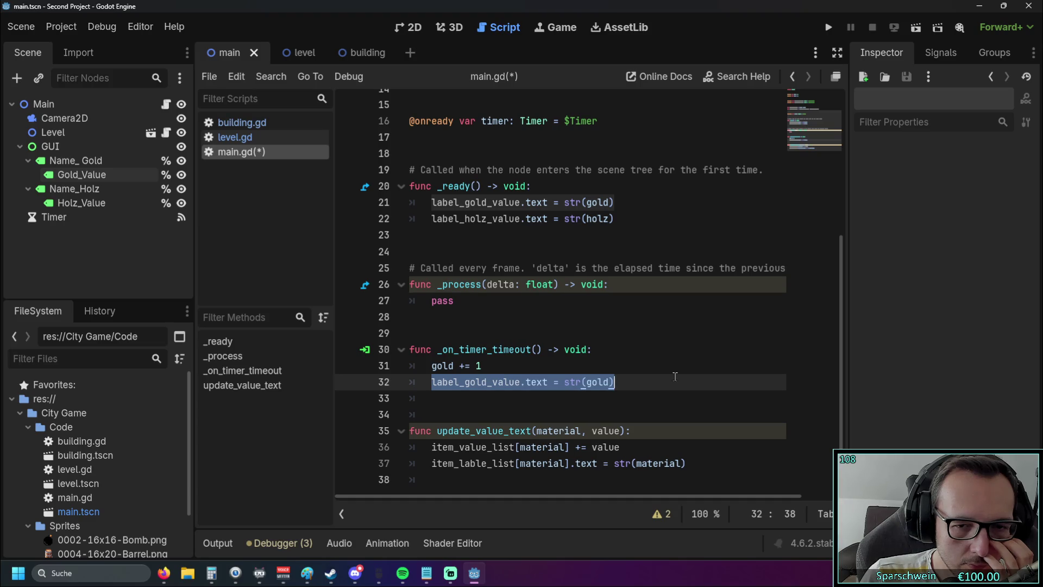
# - Replace 'material' inside str() on line 37 with item_value_list[material] copied from line 36
pyautogui.moveTo(636, 463); pyautogui.dragTo(681, 463)
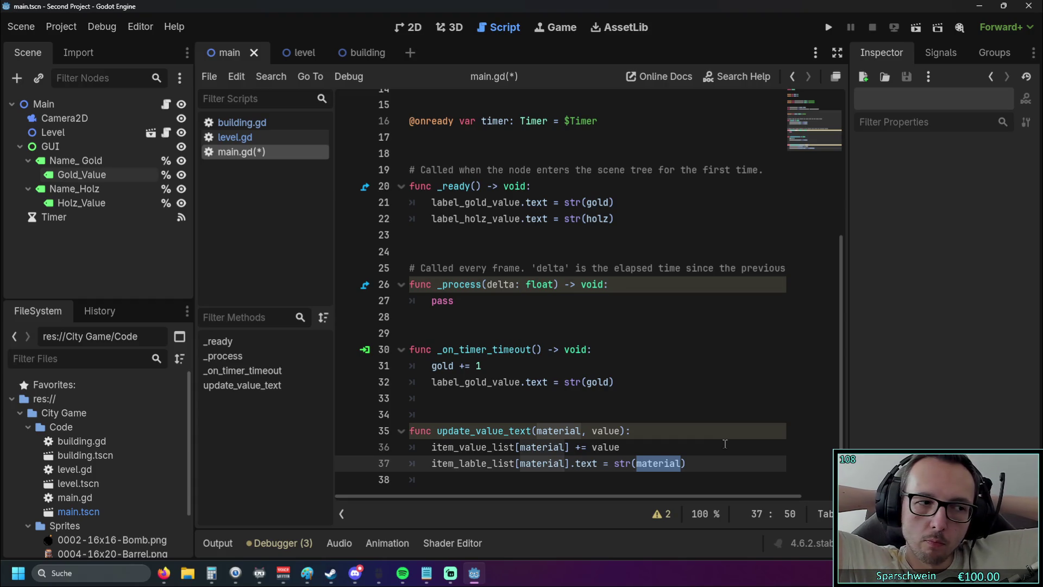
pyautogui.scroll(5, 588, 341)
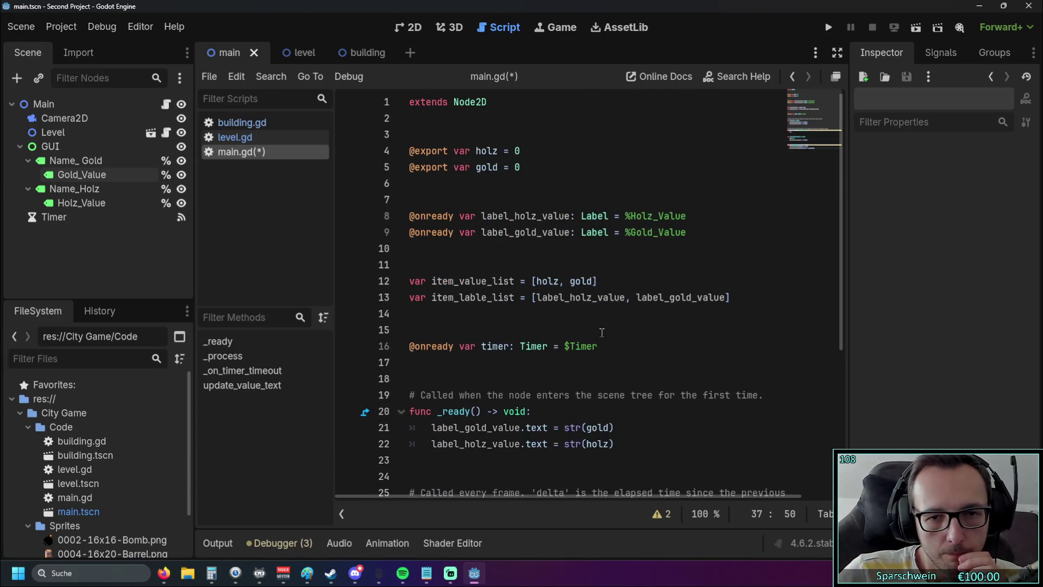
pyautogui.scroll(-5, 598, 332)
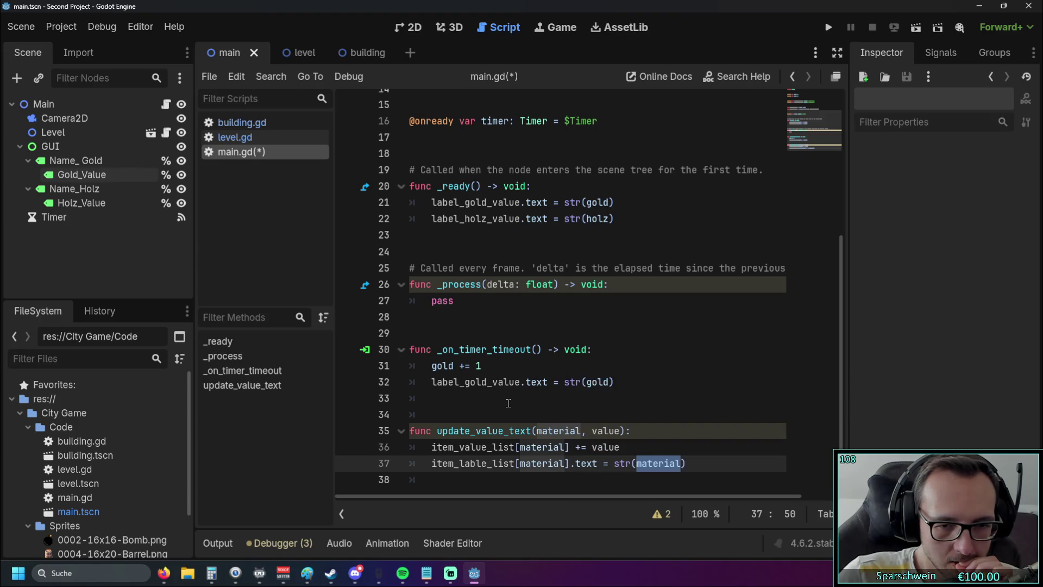
pyautogui.moveTo(433, 448); pyautogui.dragTo(571, 447)
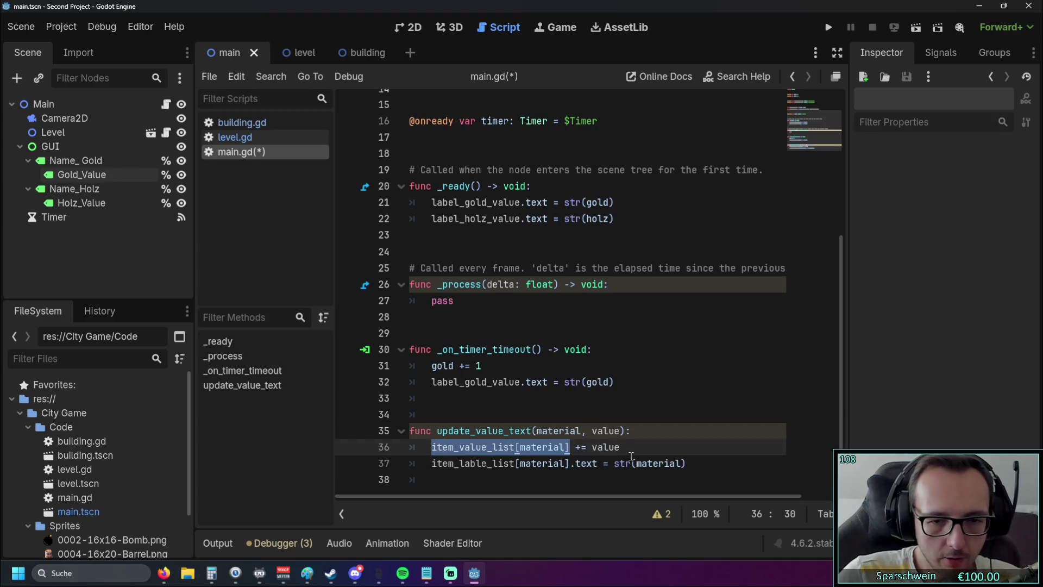
pyautogui.hotkey('ctrl', 'c')
pyautogui.doubleClick(657, 462)
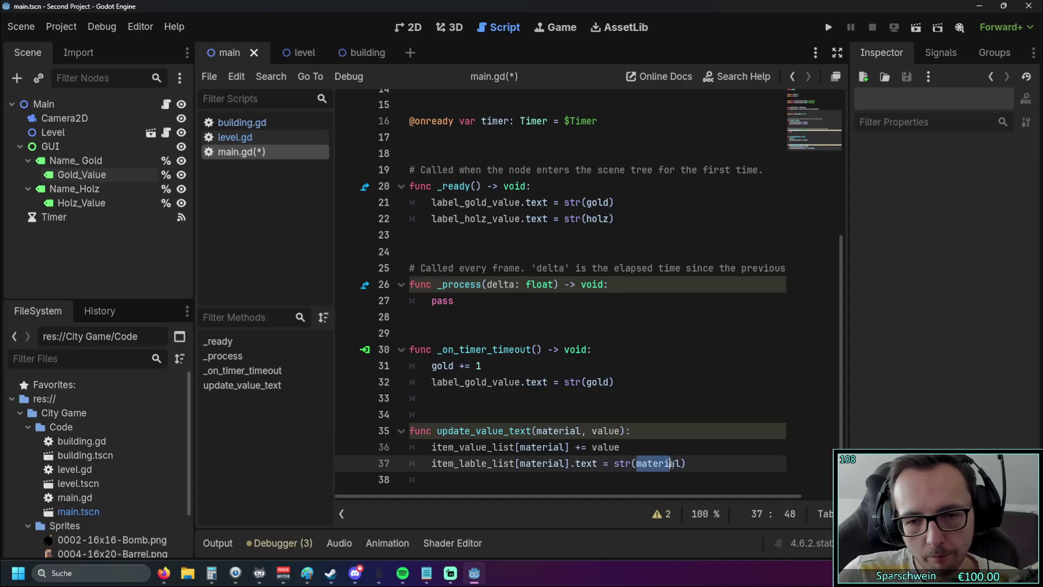
pyautogui.hotkey('ctrl', 'v')
# - Review lines 36 and 37, then place the cursor on empty line 34 above update_value_text
pyautogui.click(657, 405)
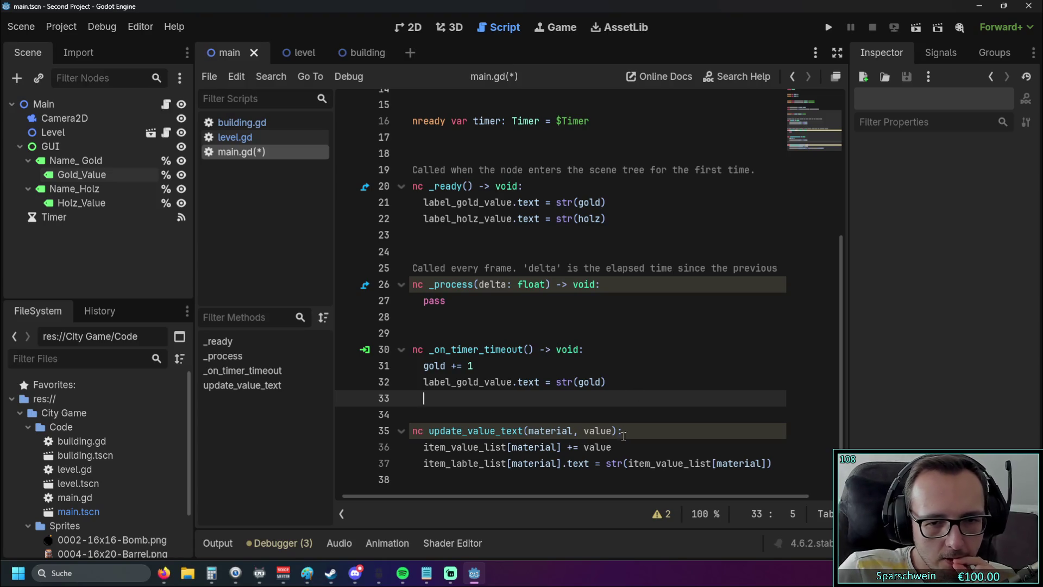
pyautogui.press('Down')
pyautogui.press('Down')
pyautogui.press('Down')
pyautogui.press('End')
pyautogui.tripleClick(543, 447)
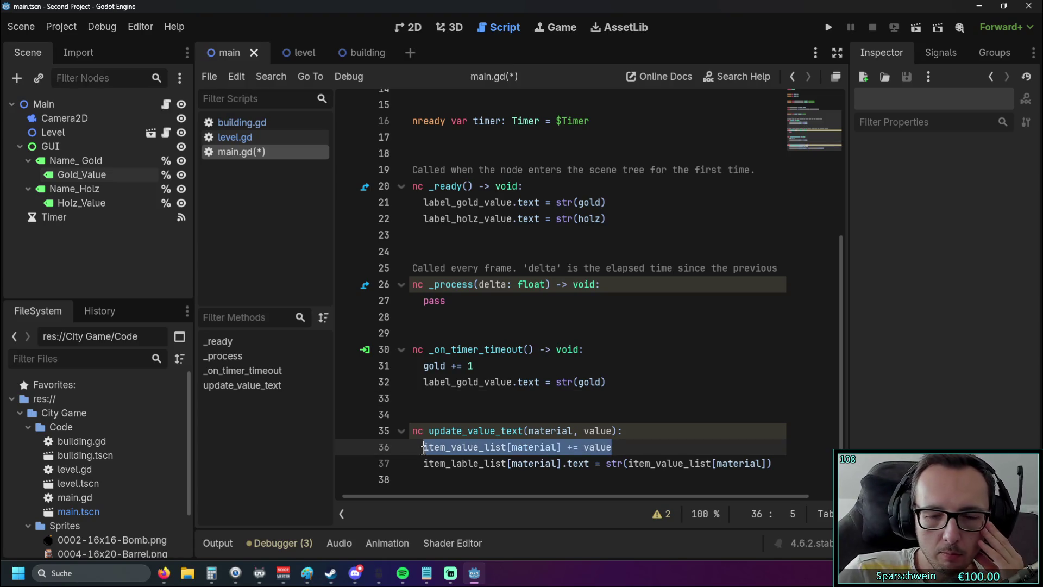
pyautogui.click(467, 491)
pyautogui.moveTo(425, 464); pyautogui.dragTo(709, 463)
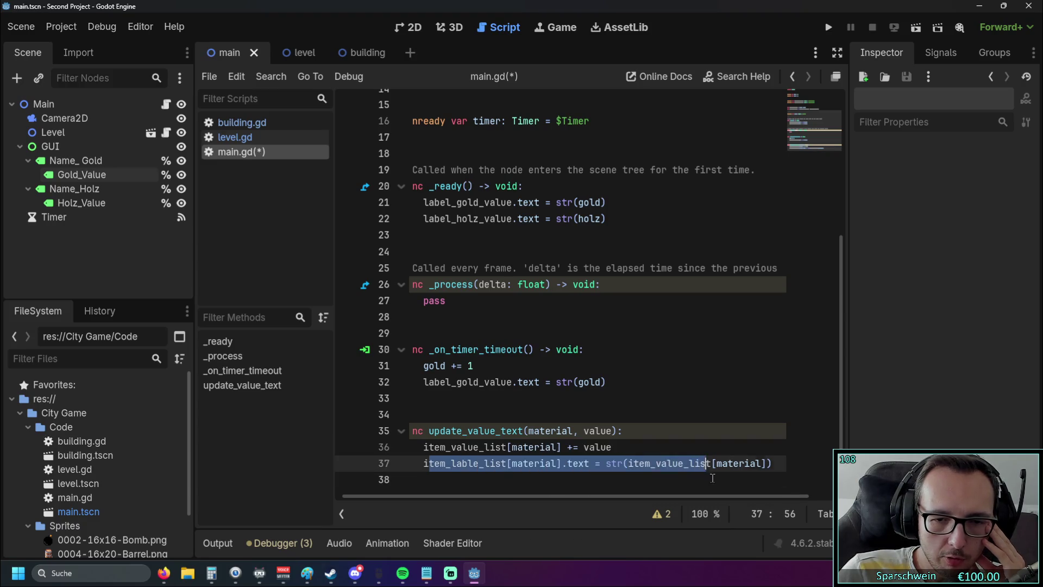
pyautogui.click(712, 478)
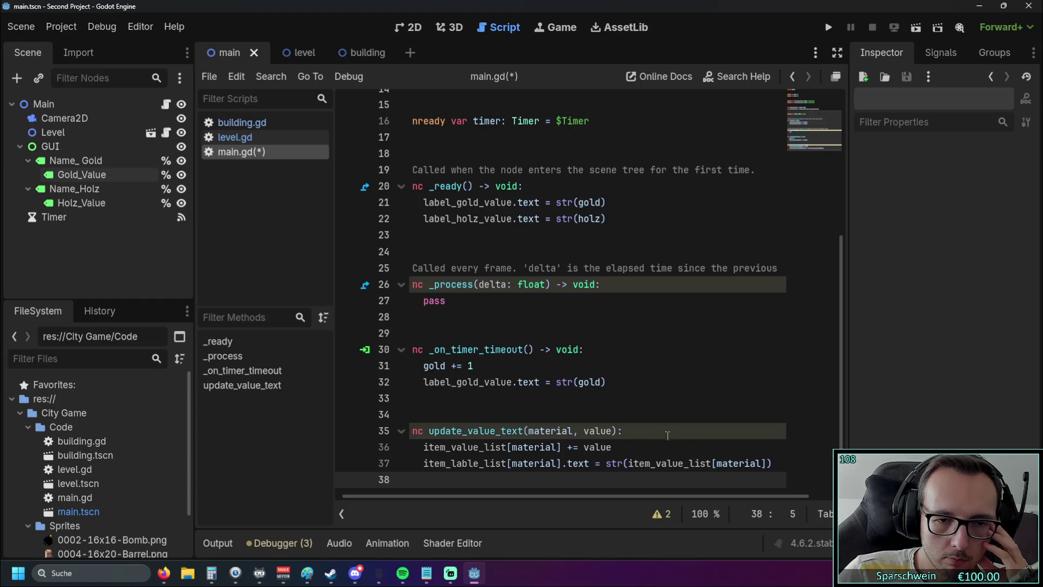
pyautogui.click(567, 416)
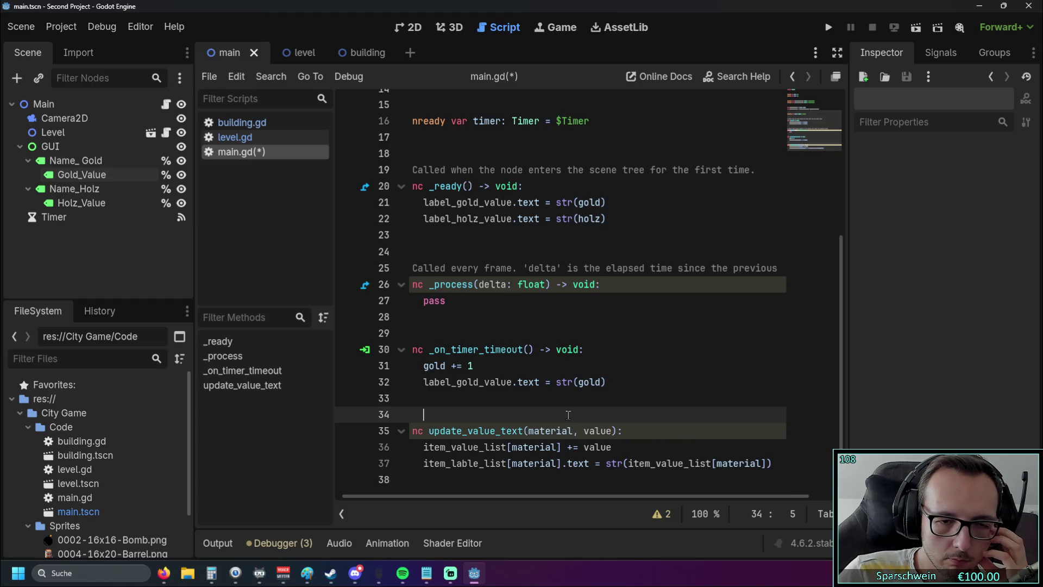
pyautogui.moveTo(521, 495); pyautogui.dragTo(383, 494)
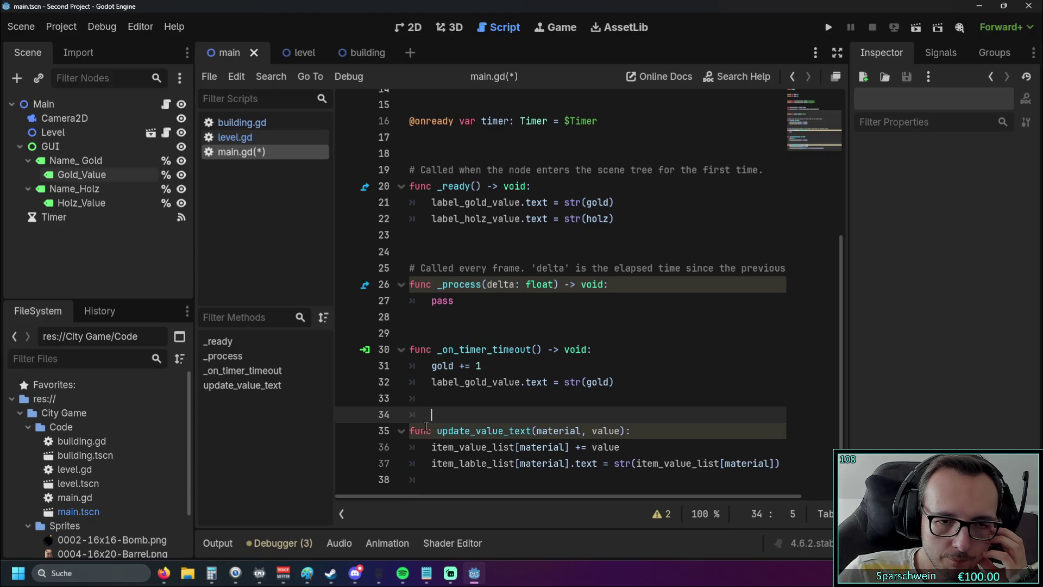
# - Write the comment '# Update Fuktion: neuen wert errechnen und danach aktuallisieren' on line 34
pyautogui.press('BackSpace')
pyautogui.write('#')
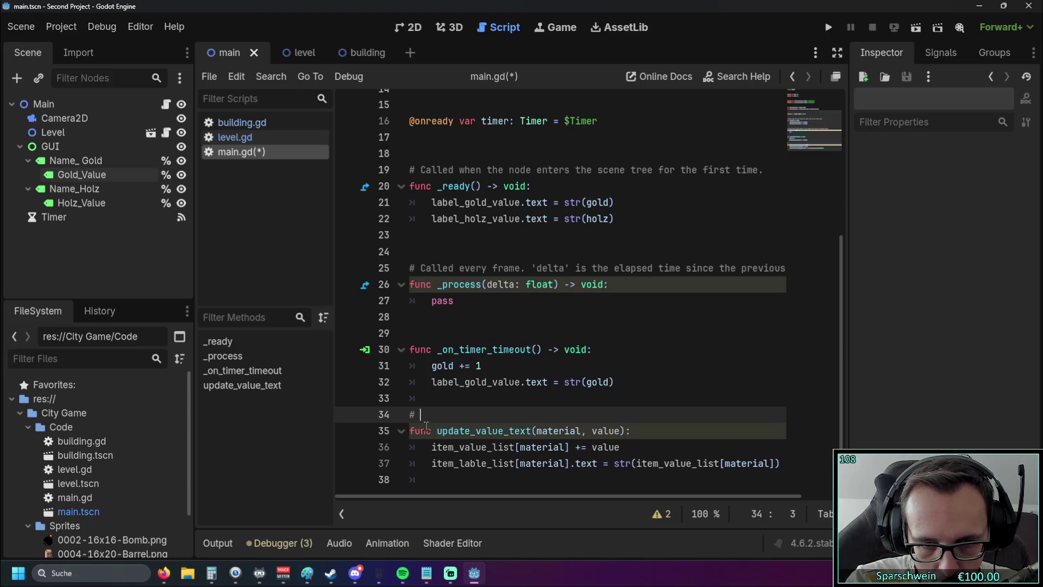
pyautogui.write('Update F')
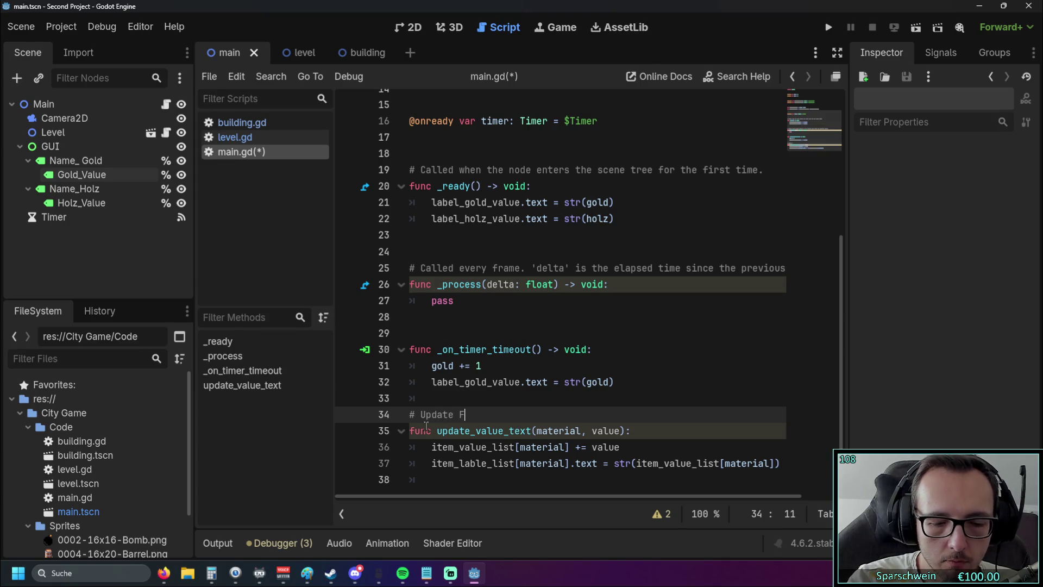
pyautogui.write('uktion: neuen wert er')
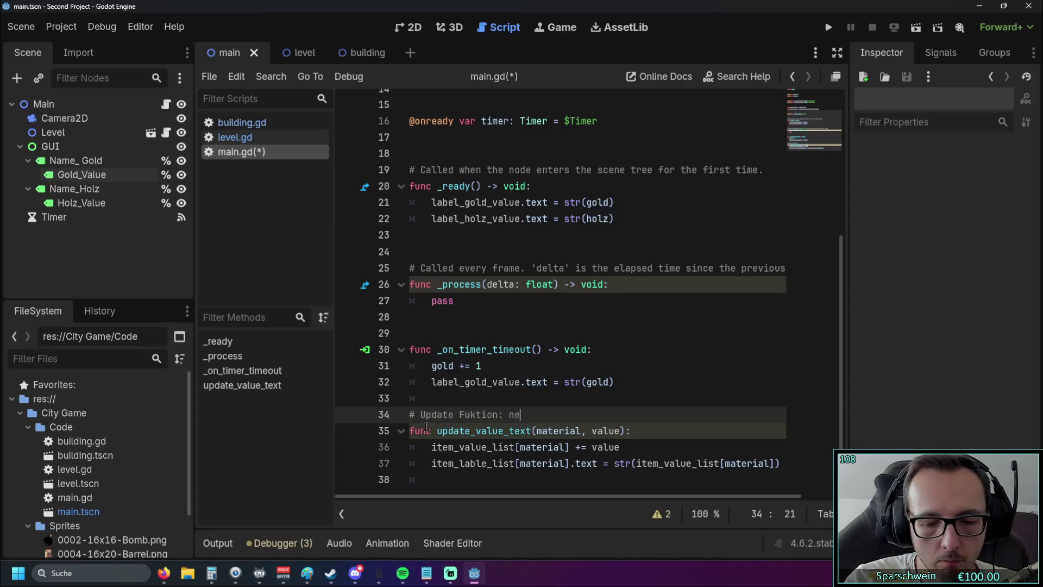
pyautogui.write('re')
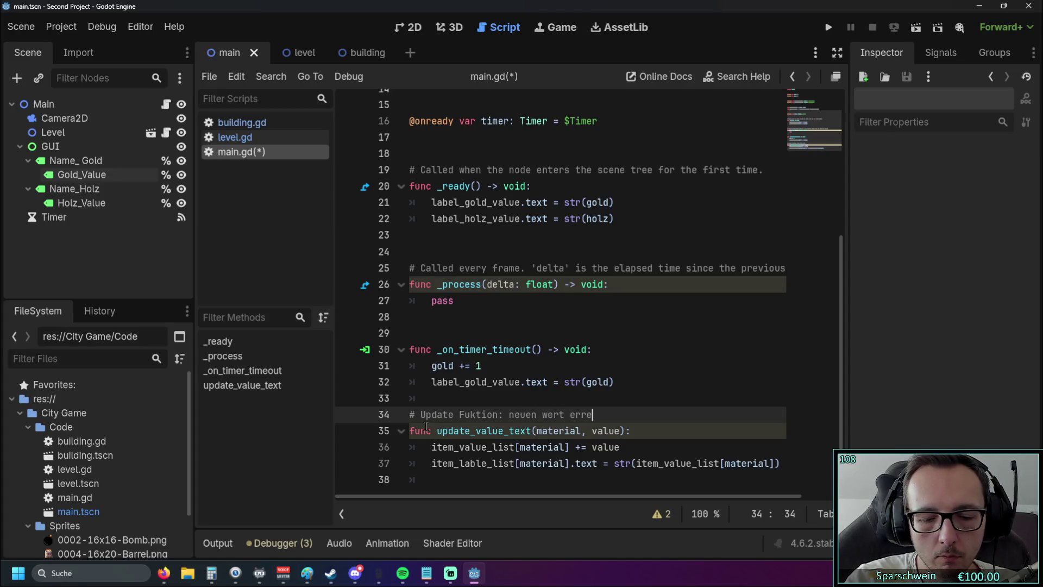
pyautogui.write('chnen und d')
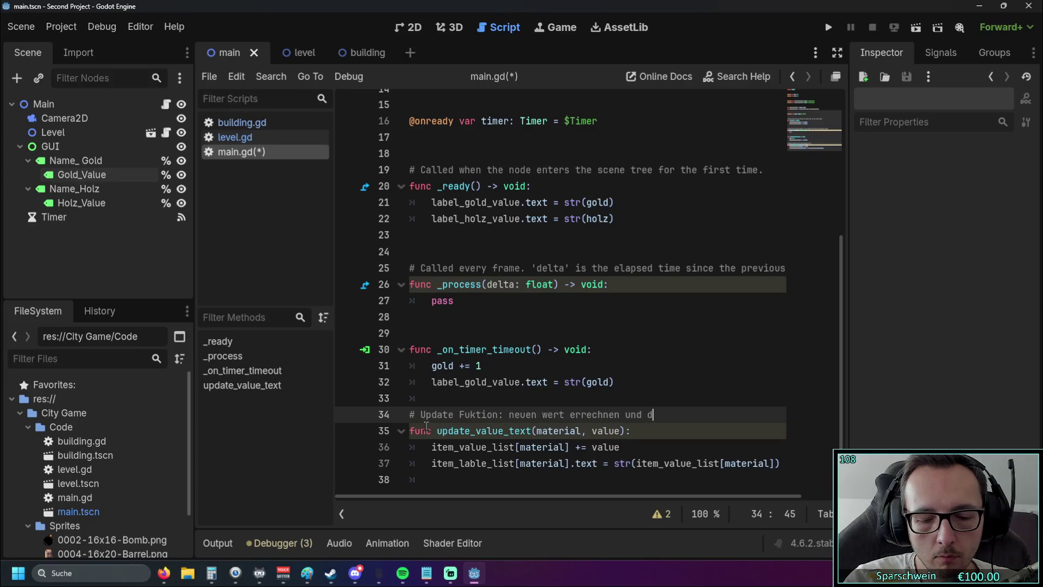
pyautogui.write('anach aktuallisieren')
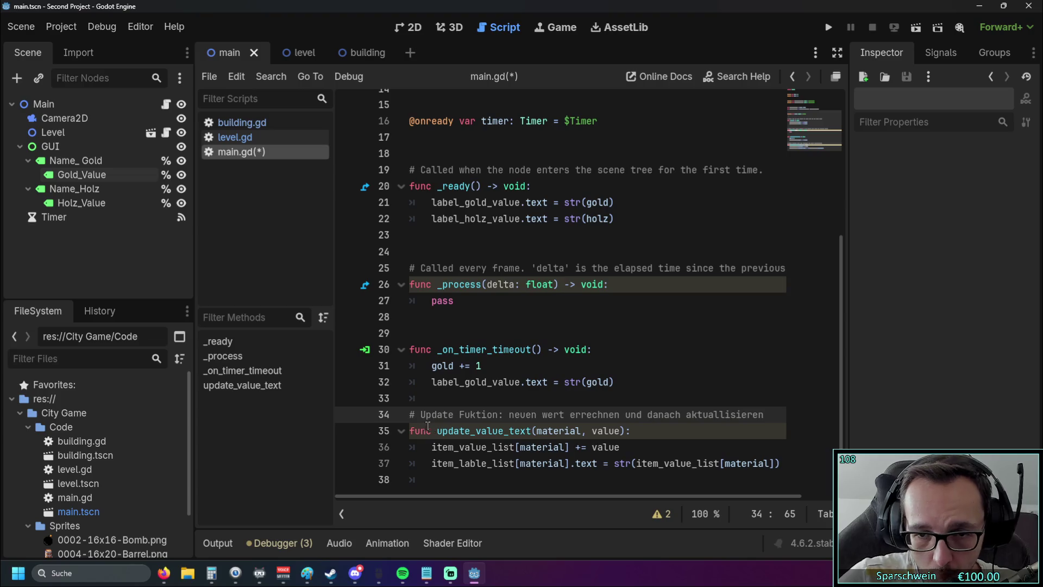
# - Correct the comment's typos to 'funktion' and 'aktualisieren', then move to empty line 29
pyautogui.click(727, 414)
pyautogui.press('BackSpace')
pyautogui.hotkey('ctrl', 'Left')
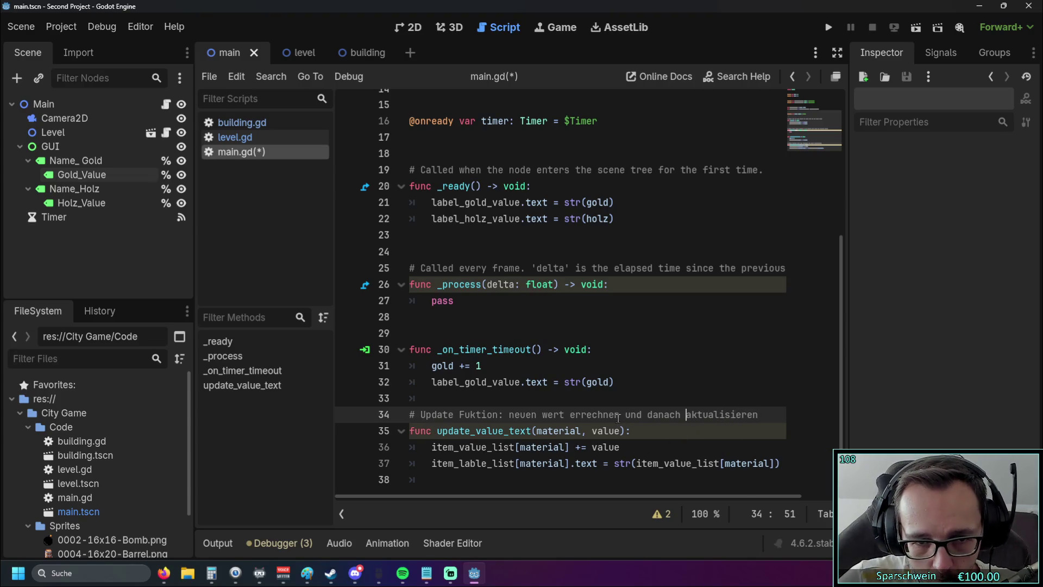
pyautogui.click(471, 415)
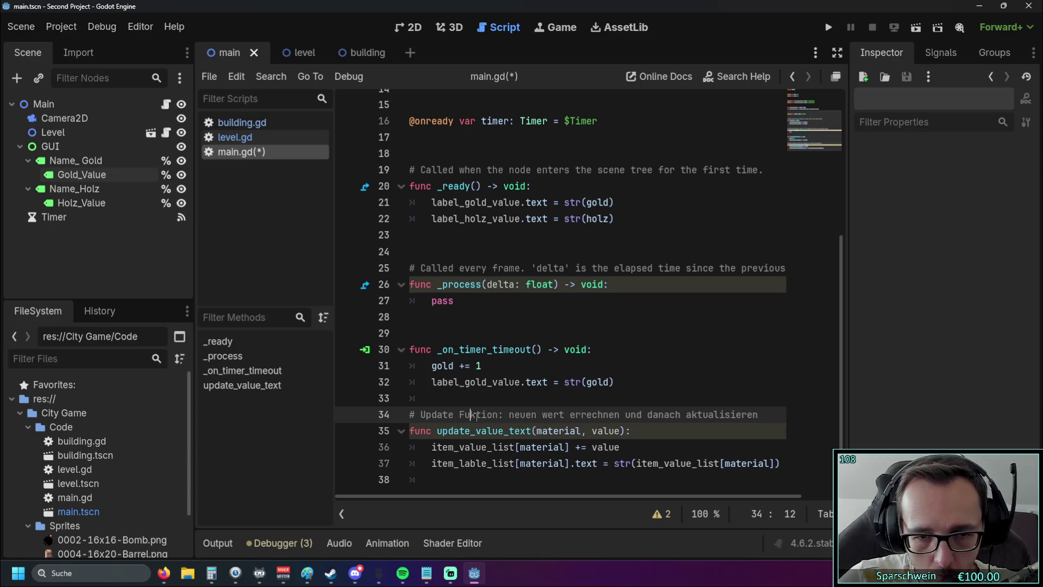
pyautogui.write('n')
pyautogui.press('Left')
pyautogui.press('Left')
pyautogui.press('BackSpace')
pyautogui.write('f')
pyautogui.click(425, 414)
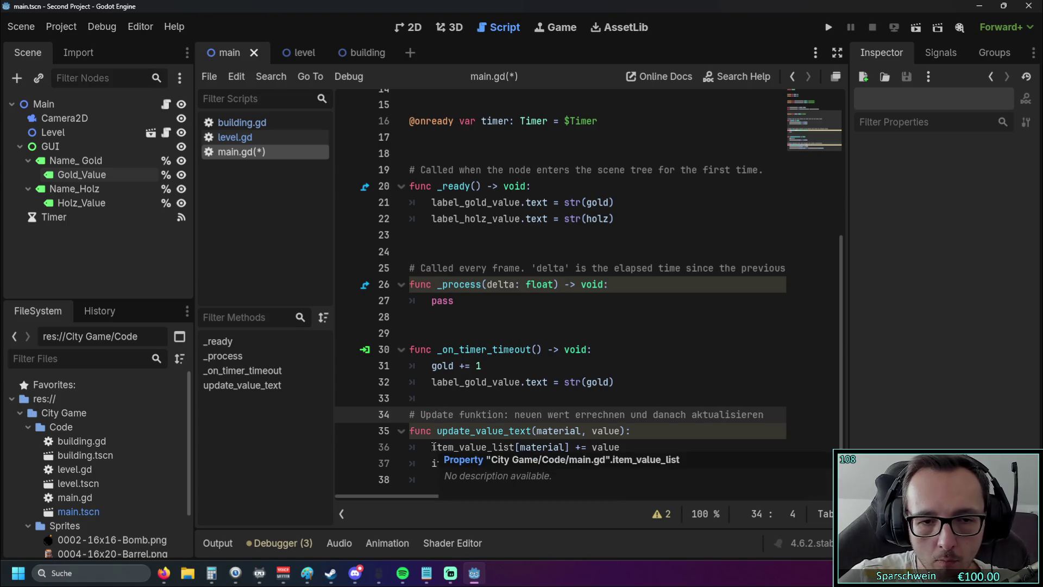
pyautogui.click(577, 369)
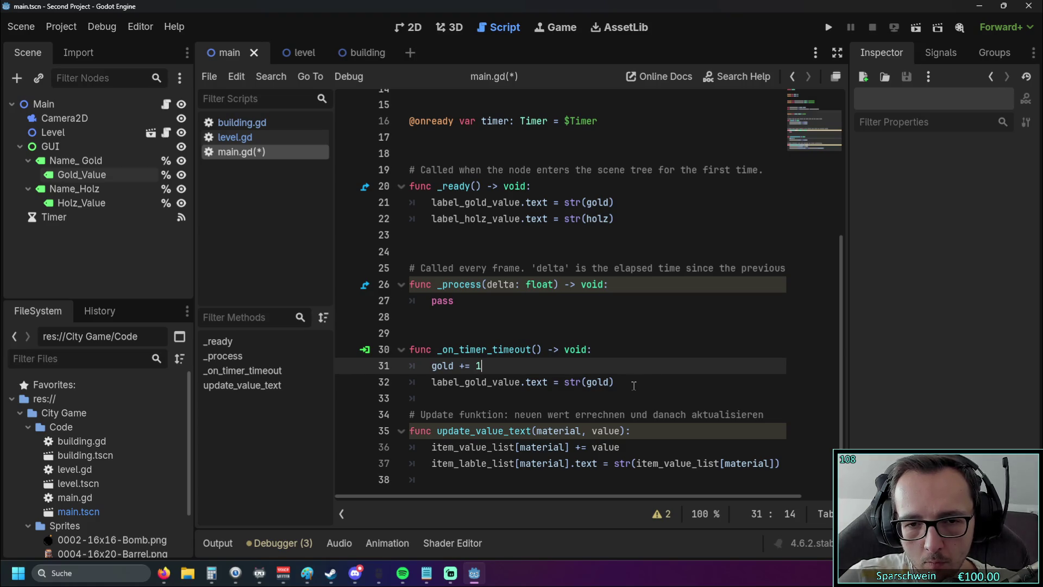
pyautogui.click(514, 335)
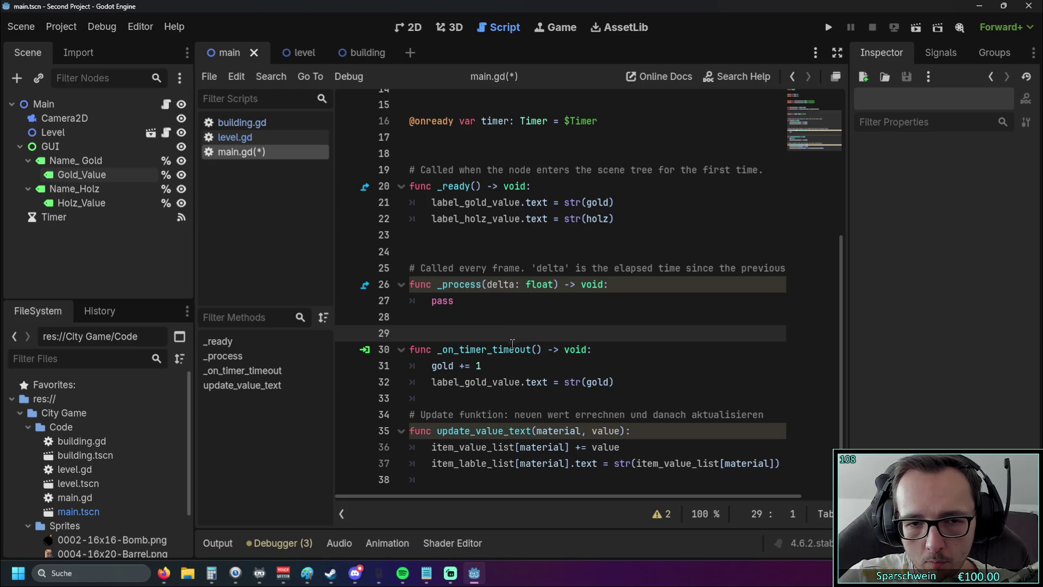
# - Add the comment '# timer funktion für passive gold generierung (je nach timer) + text aktualisierung' on line 29
pyautogui.write('# ')
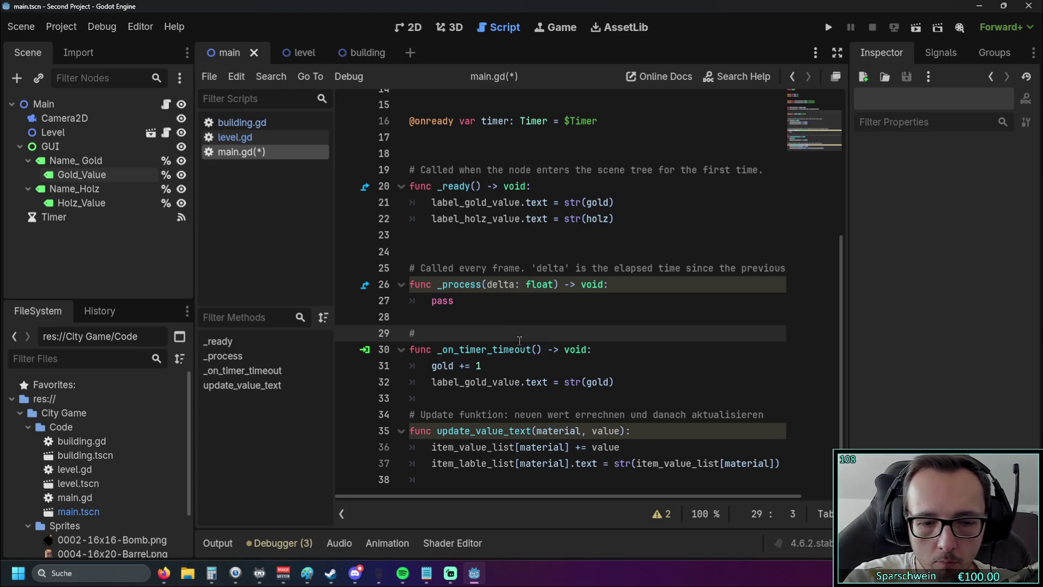
pyautogui.write('timer')
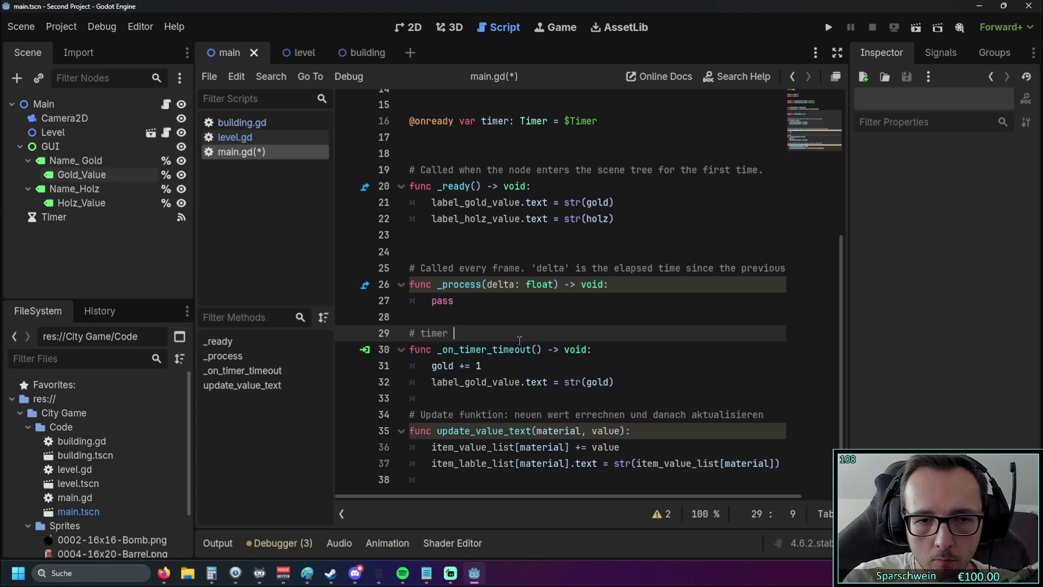
pyautogui.press('BackSpace')
pyautogui.press('BackSpace')
pyautogui.press('BackSpace')
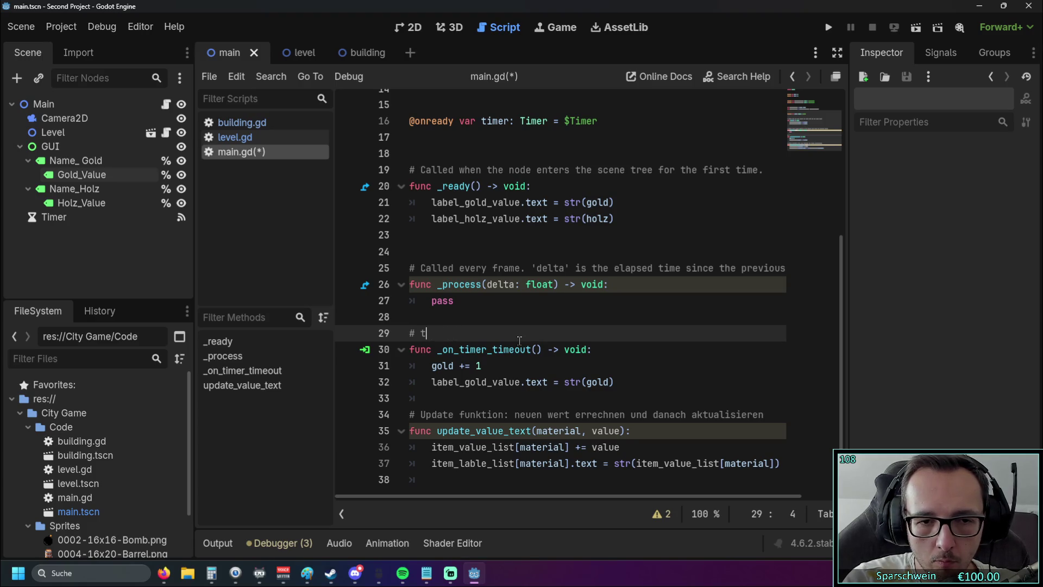
pyautogui.write('imer funkt')
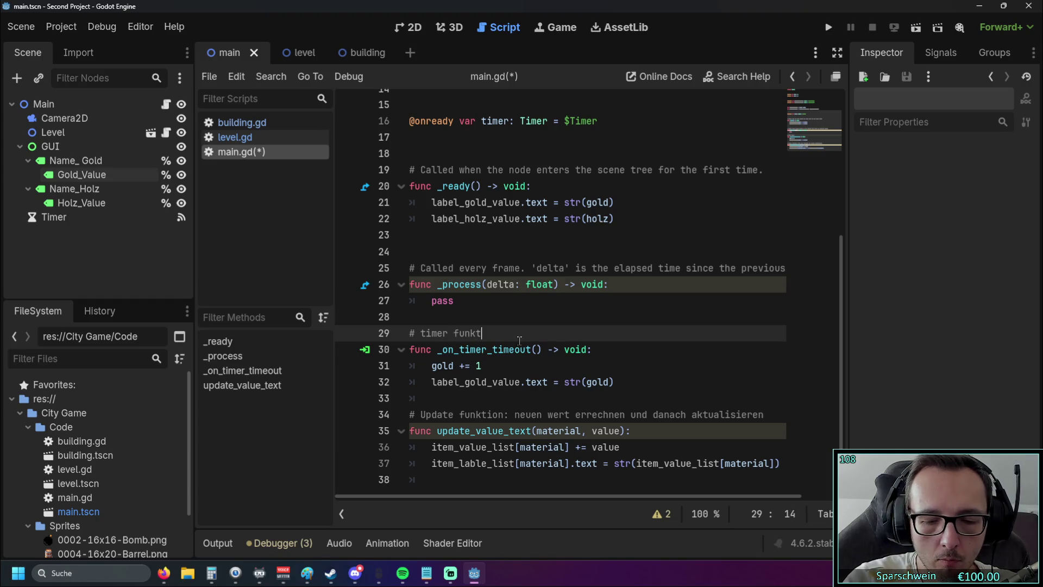
pyautogui.write('ion für passive gold generi')
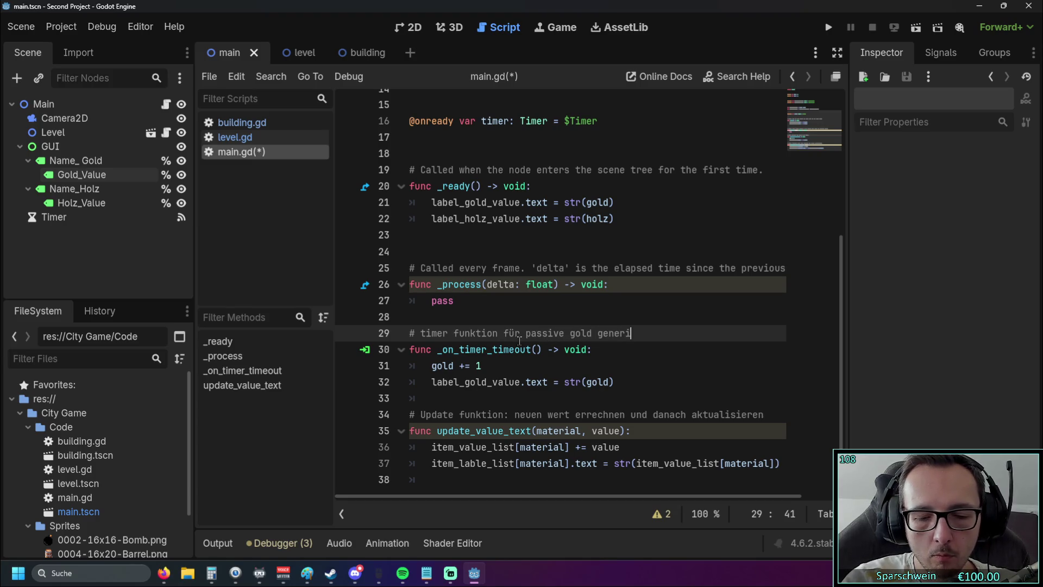
pyautogui.write('erung (je nach timer)')
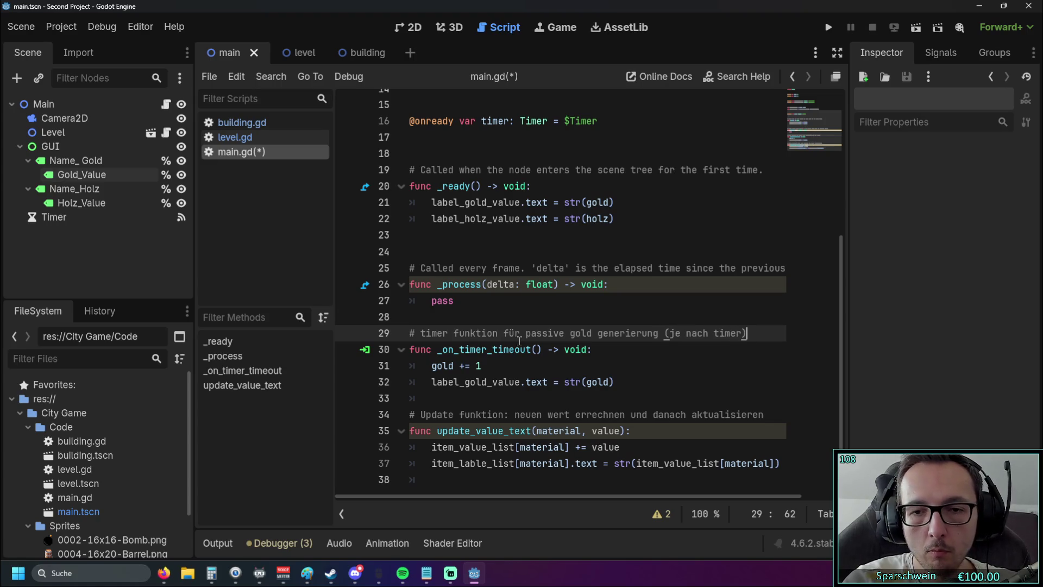
pyautogui.click(611, 383)
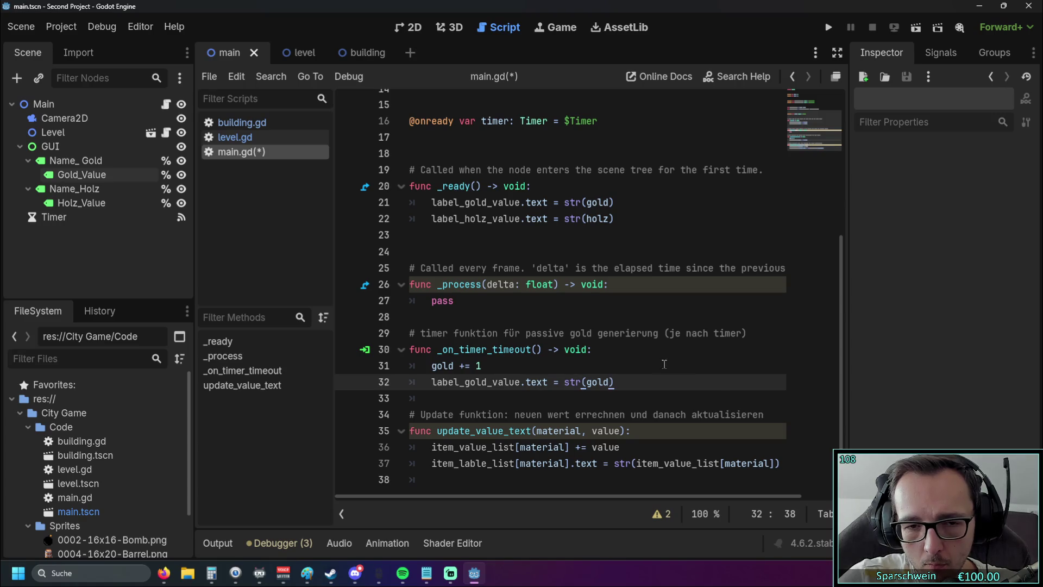
pyautogui.click(752, 335)
pyautogui.press('Left')
pyautogui.press('End')
pyautogui.write('+ t')
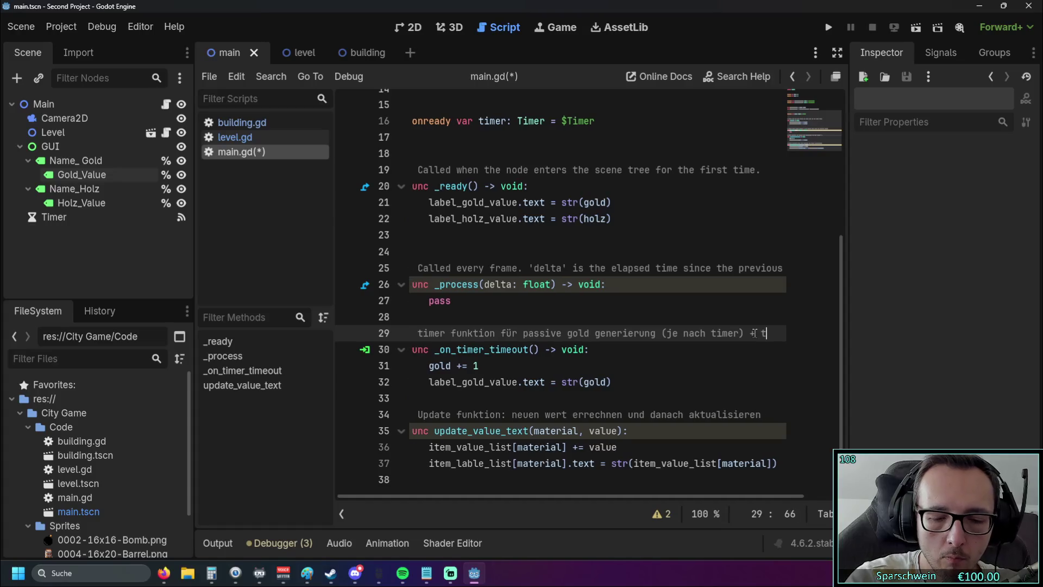
pyautogui.write('ext aktu')
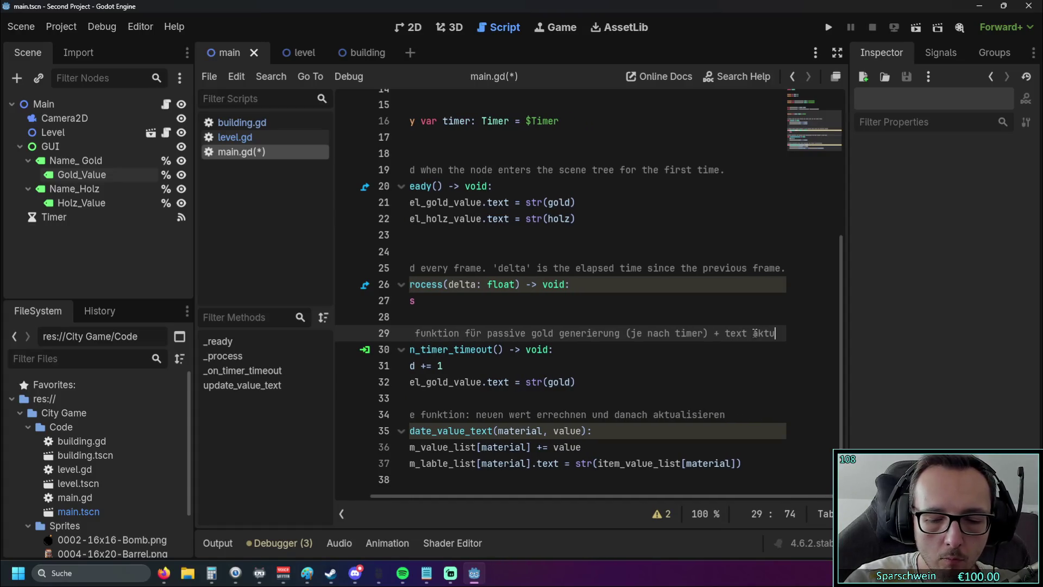
pyautogui.write('alisierung')
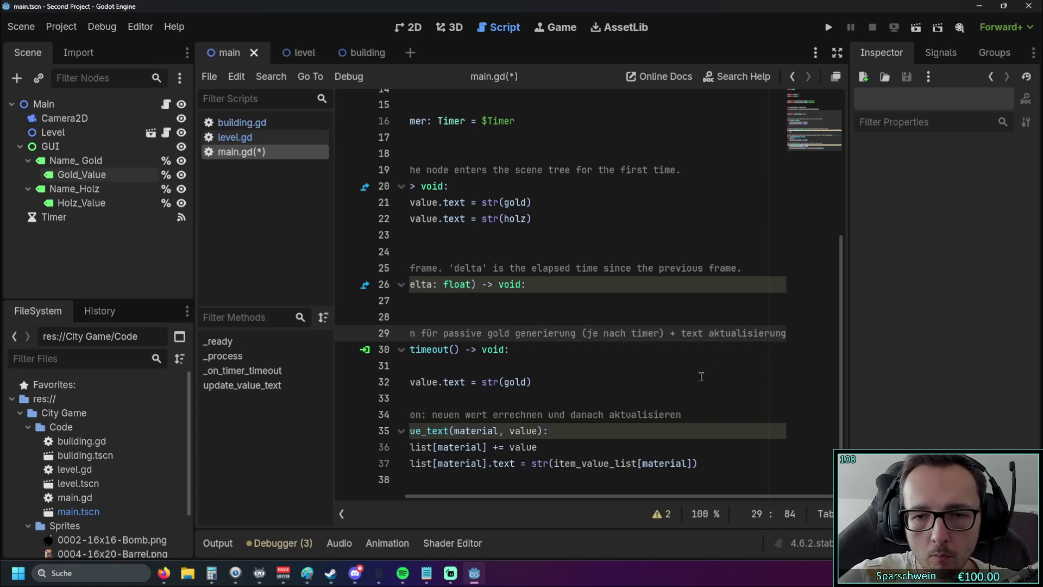
# - Review the timer and update comments in main.gd, then switch to level.gd
pyautogui.click(704, 379)
pyautogui.hscroll(-5, 679, 364)
pyautogui.press('Down')
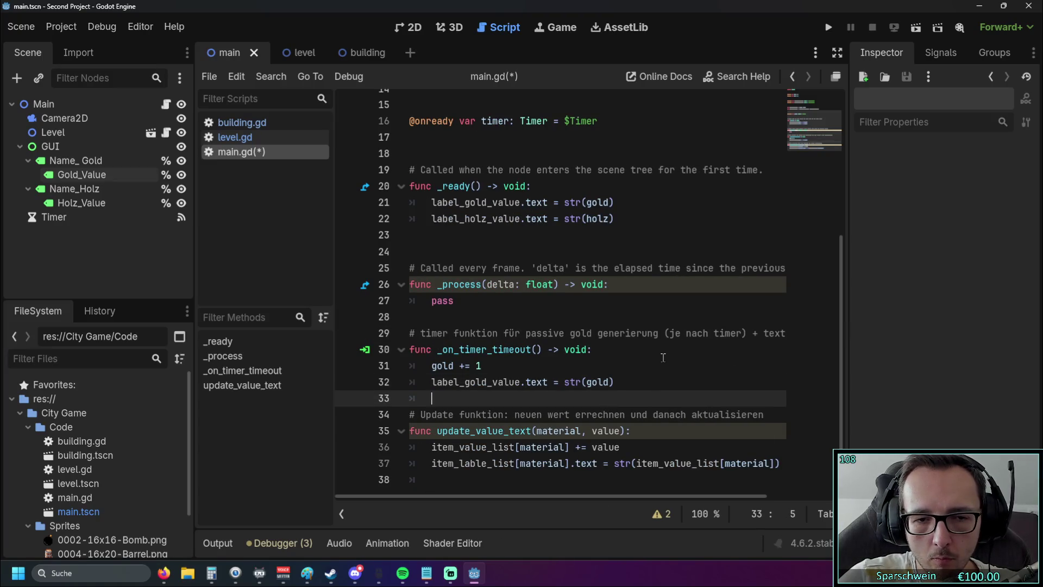
pyautogui.click(428, 414)
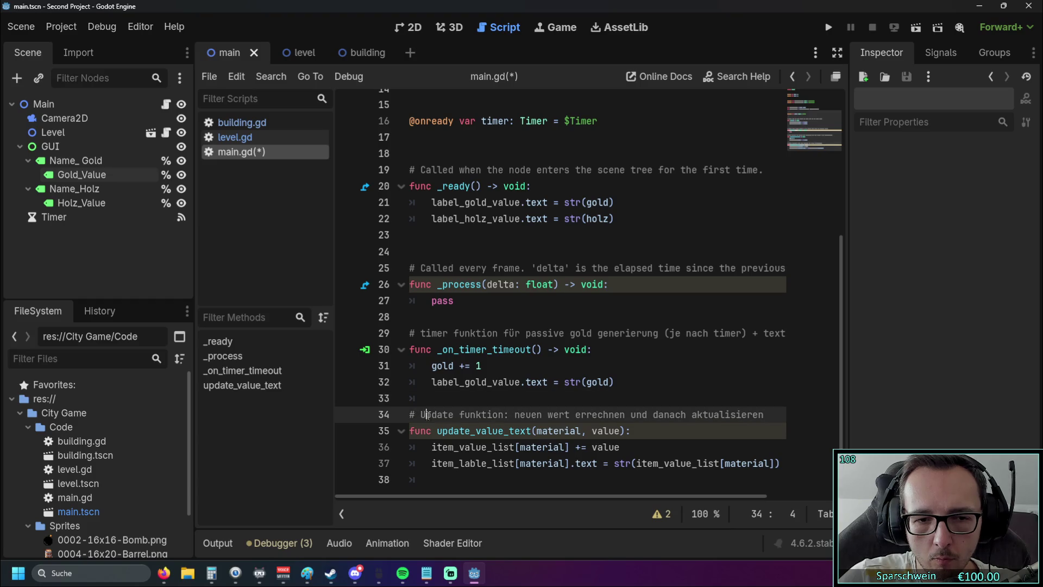
pyautogui.click(564, 333)
pyautogui.scroll(4, 597, 331)
pyautogui.scroll(1, 596, 331)
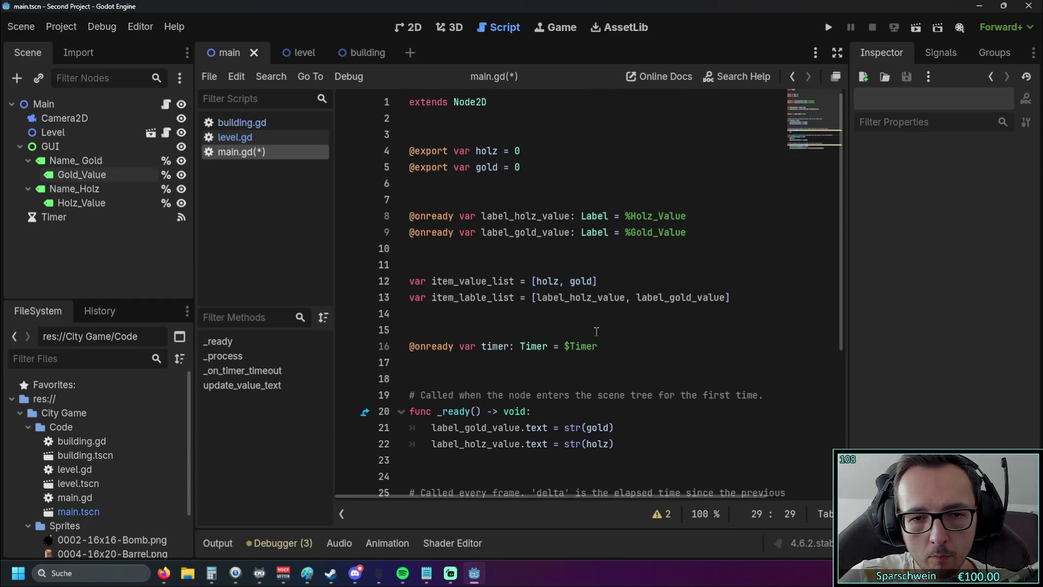
pyautogui.scroll(-5, 647, 340)
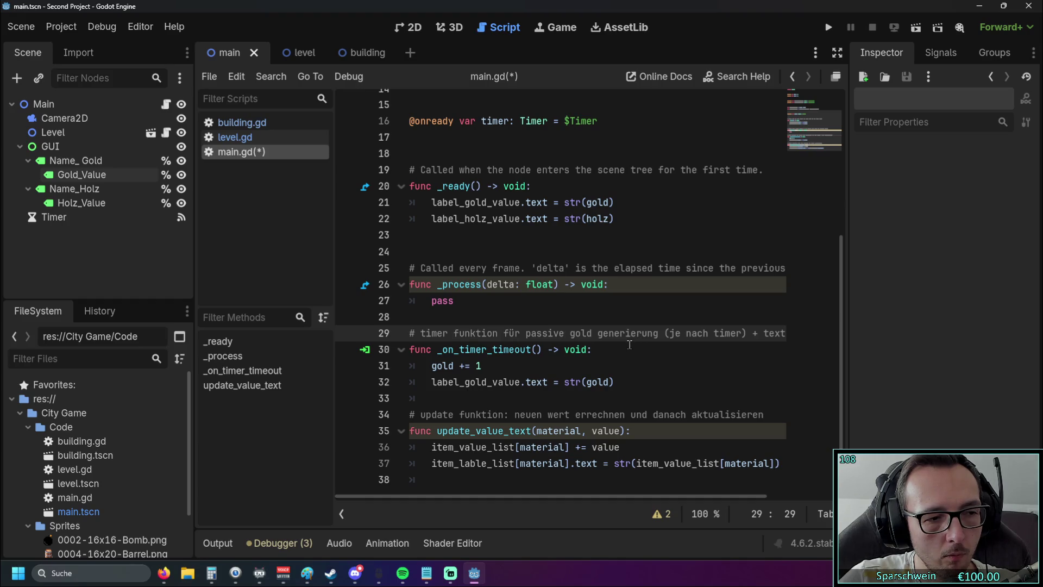
pyautogui.hscroll(1, 564, 499)
pyautogui.moveTo(564, 498); pyautogui.dragTo(498, 497)
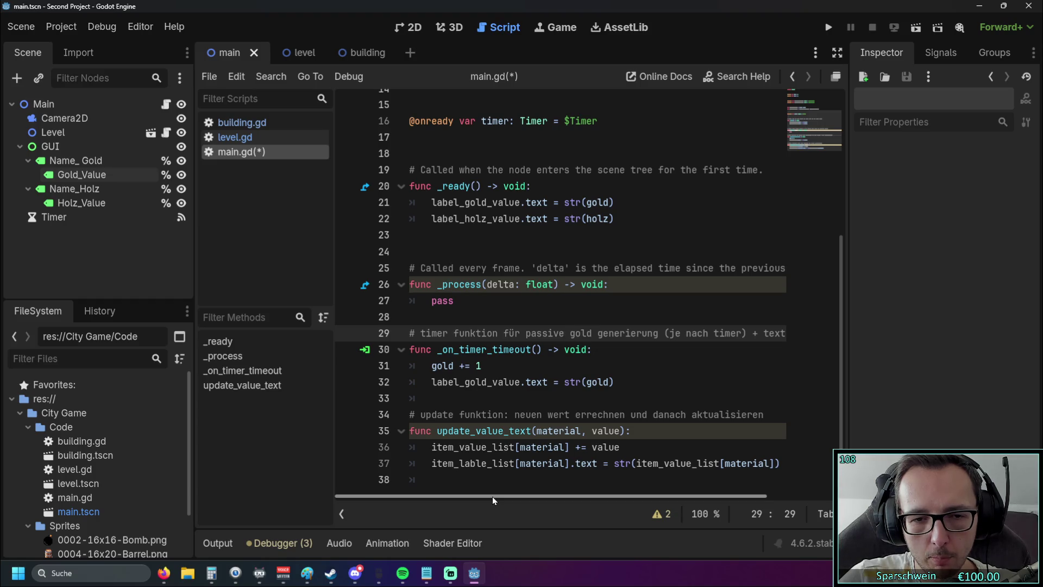
pyautogui.moveTo(361, 61)
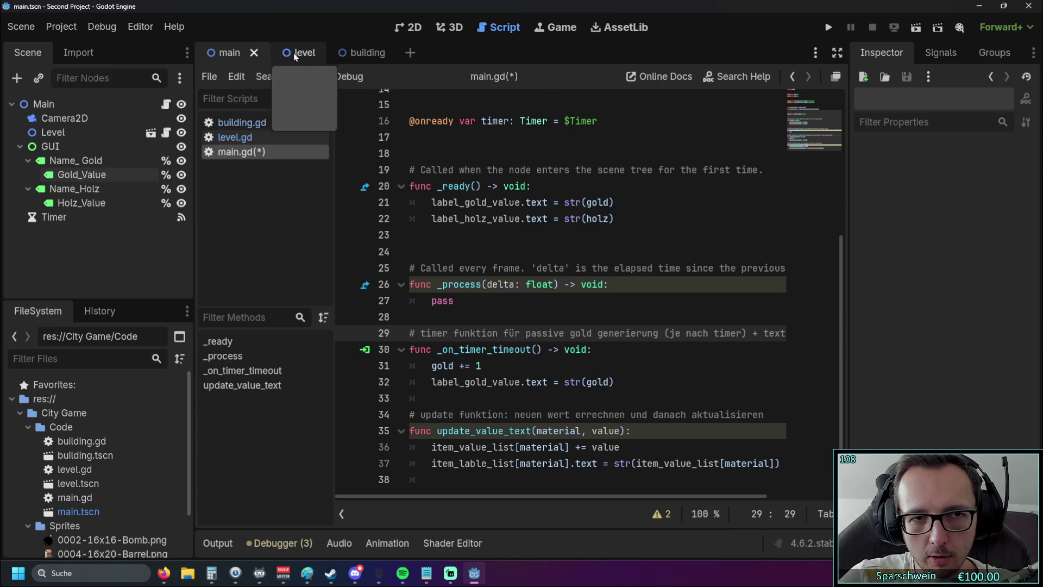
pyautogui.click(239, 137)
# - Below the 10-gold deduction in level.gd, add main.update_value_text(gold, 10), checking main.gd's function signature
pyautogui.scroll(-1, 510, 329)
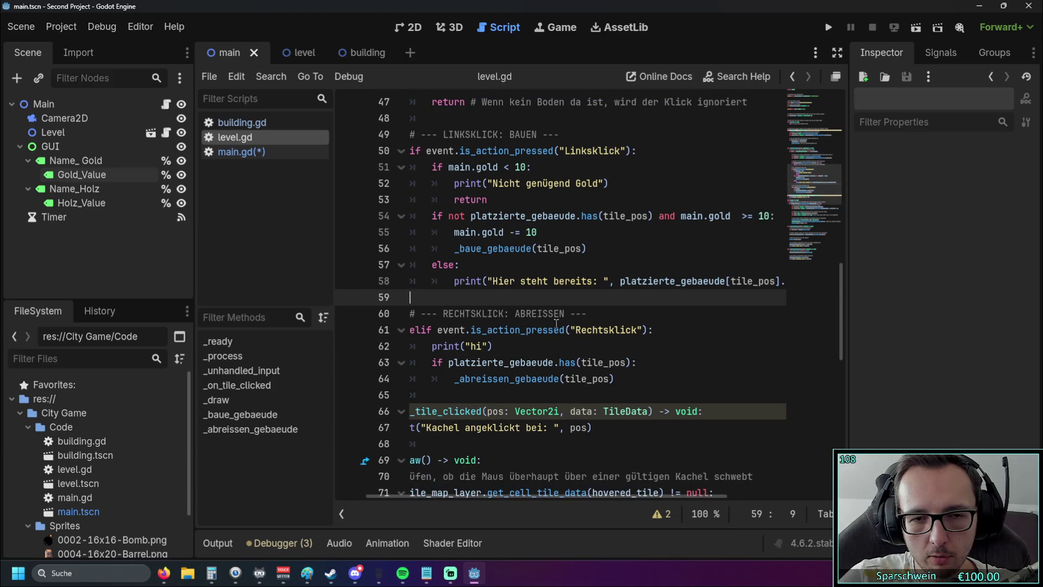
pyautogui.scroll(1, 557, 323)
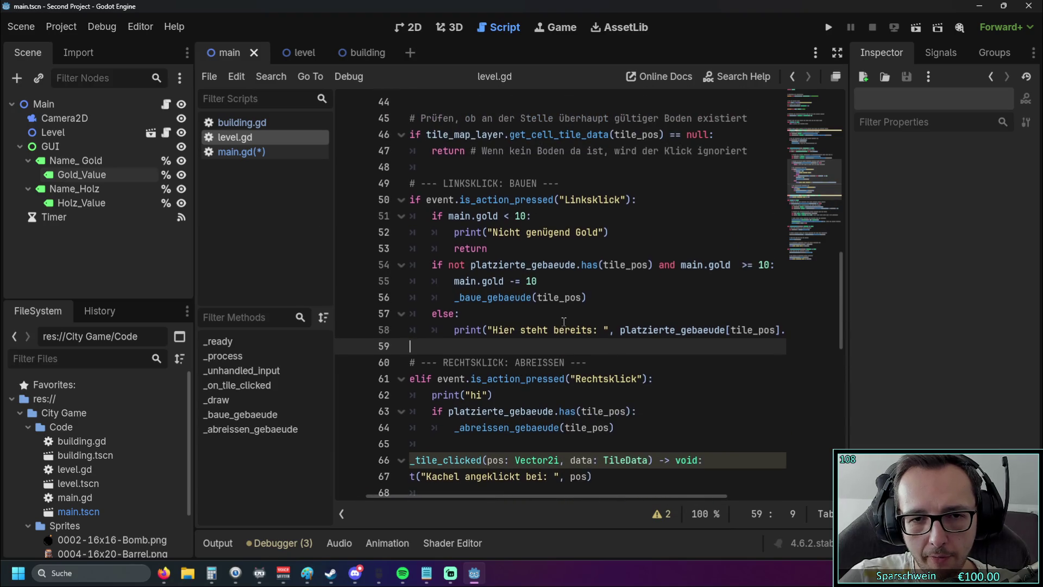
pyautogui.click(552, 282)
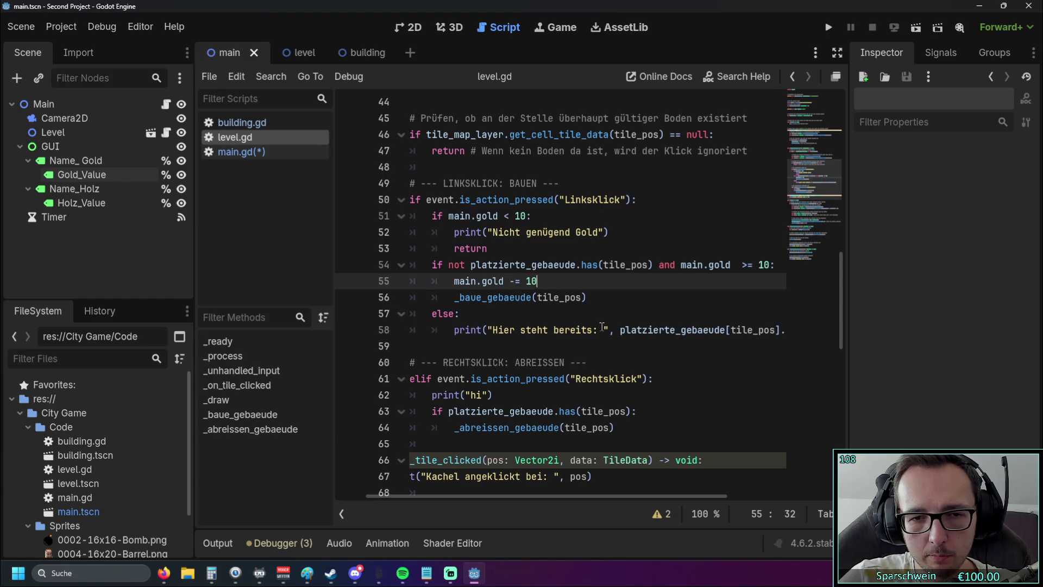
pyautogui.press('Return')
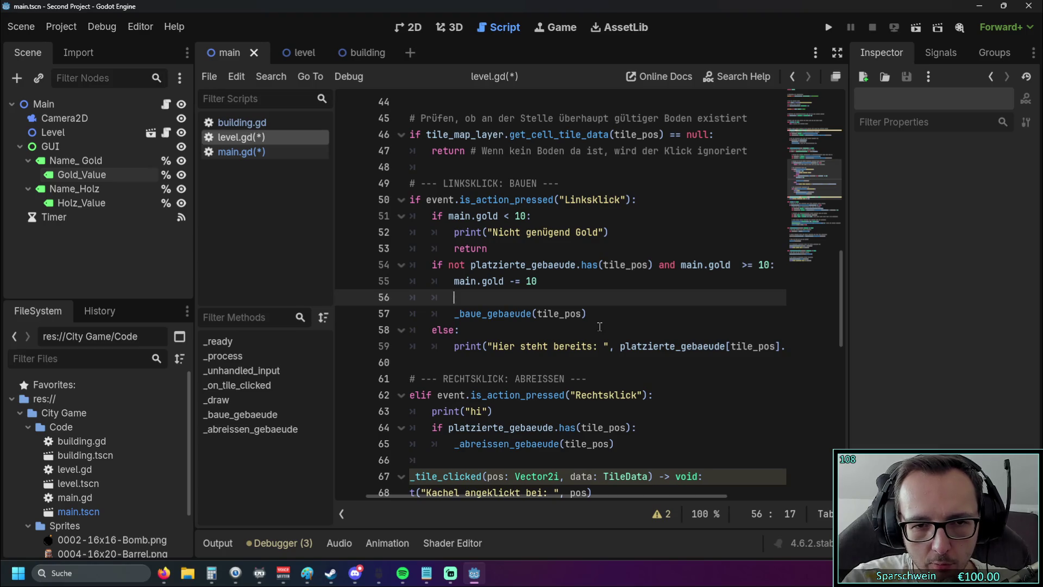
pyautogui.write('moin.')
pyautogui.press('BackSpace')
pyautogui.press('BackSpace')
pyautogui.press('BackSpace')
pyautogui.write('ain.up')
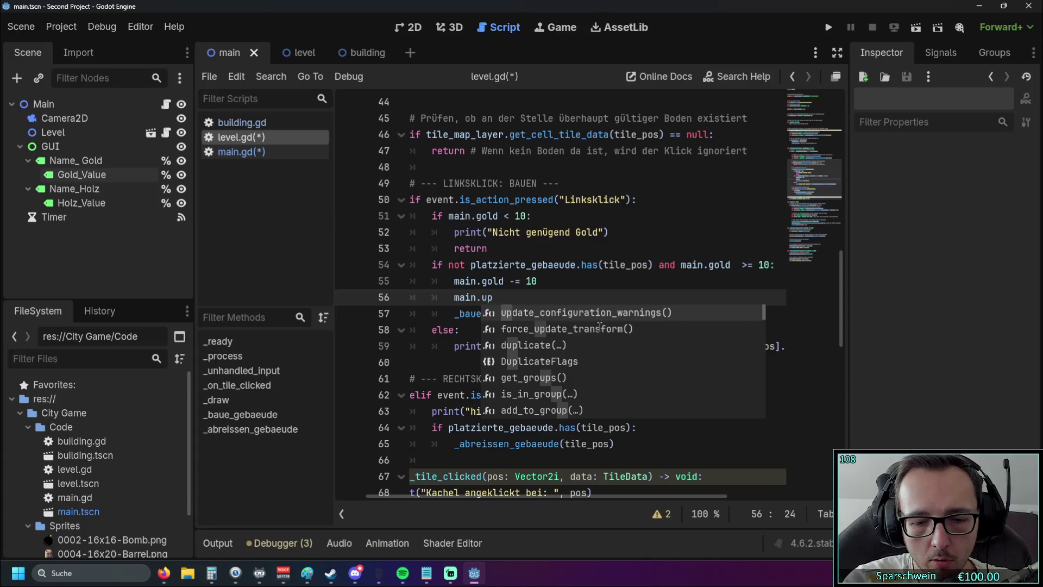
pyautogui.write('date')
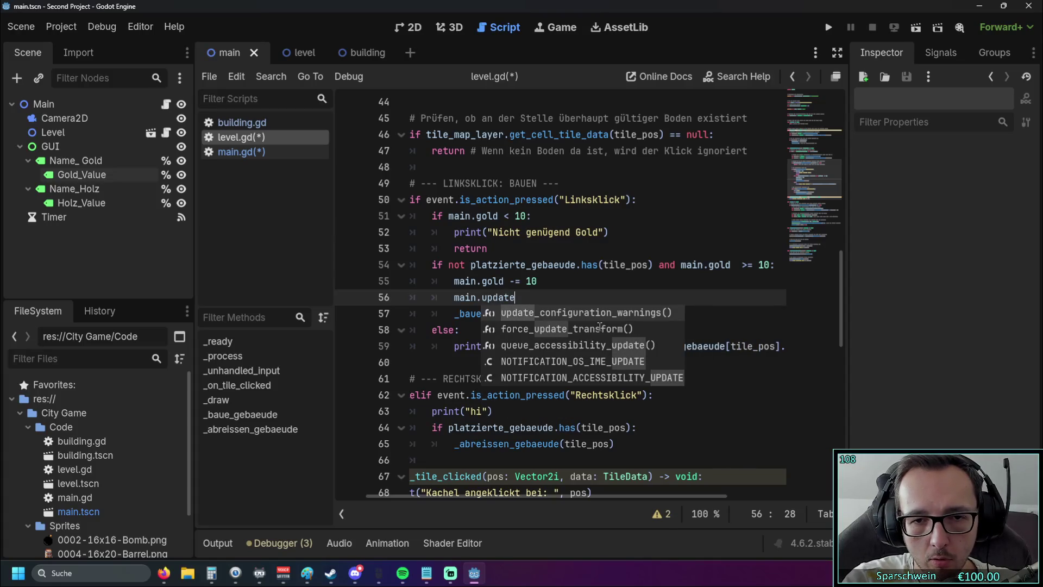
pyautogui.write('_value')
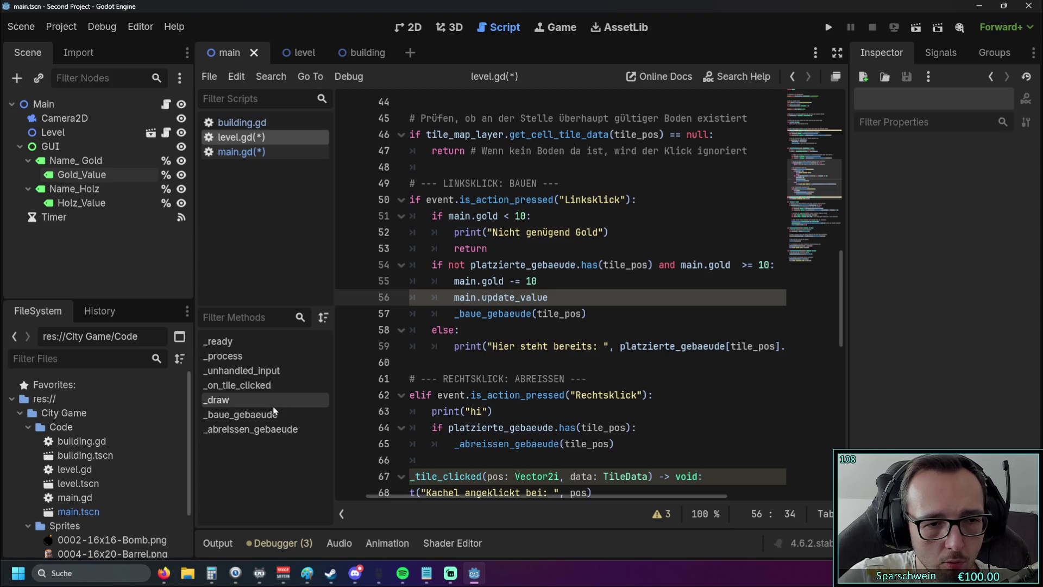
pyautogui.click(246, 152)
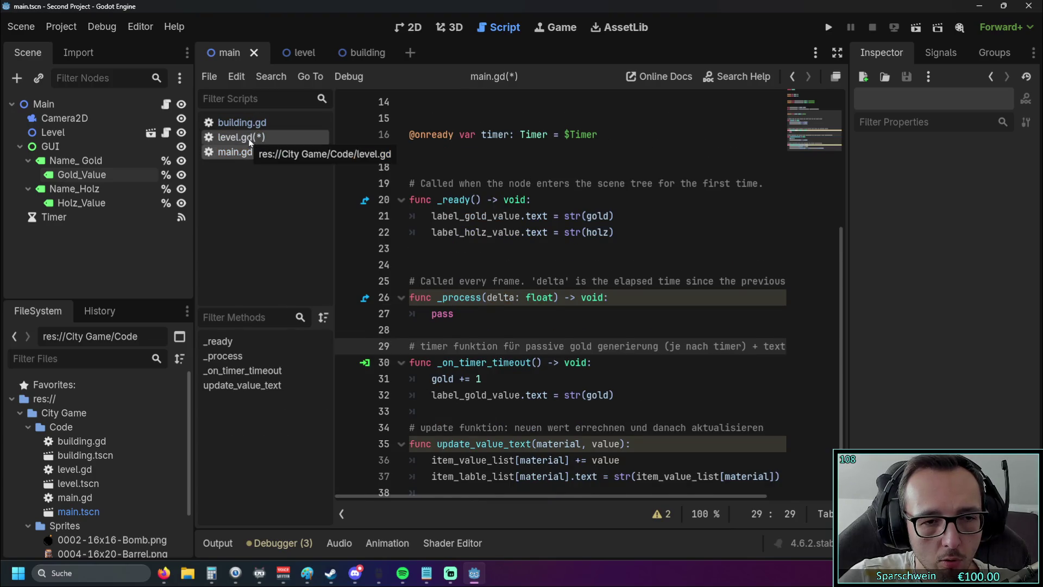
pyautogui.click(250, 140)
pyautogui.write('_text')
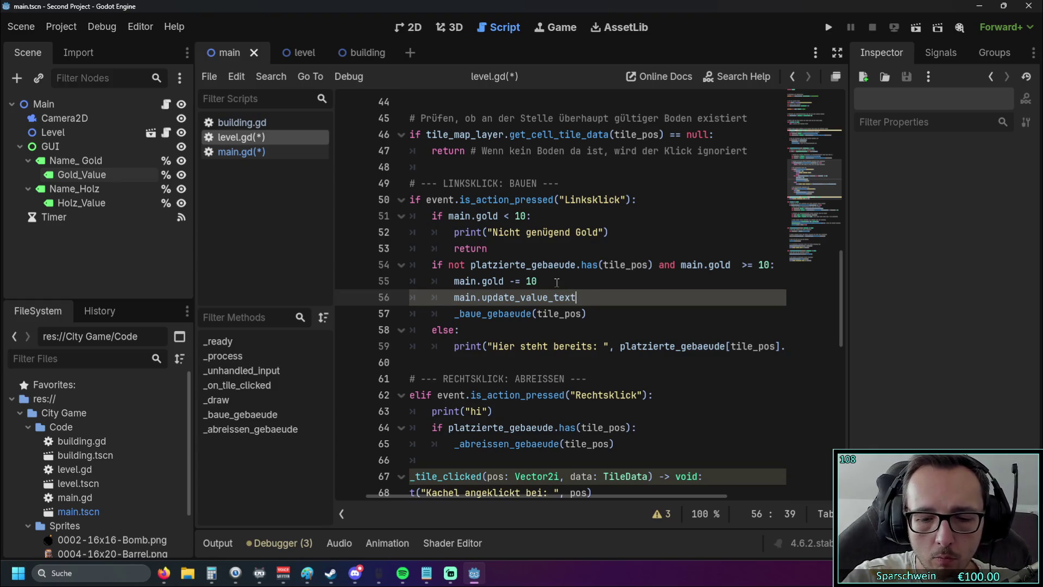
pyautogui.write('(')
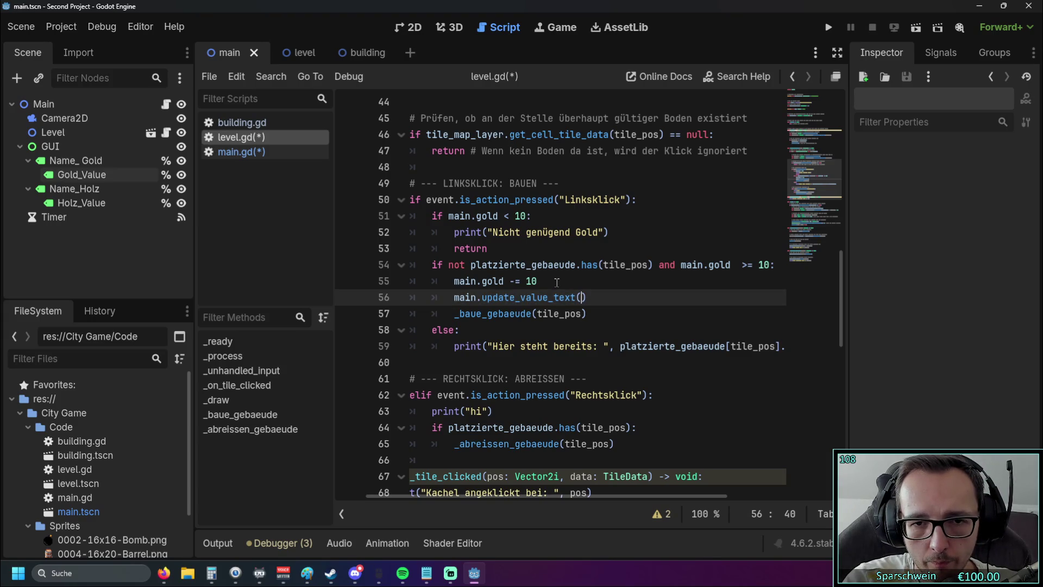
pyautogui.write('gold, 10')
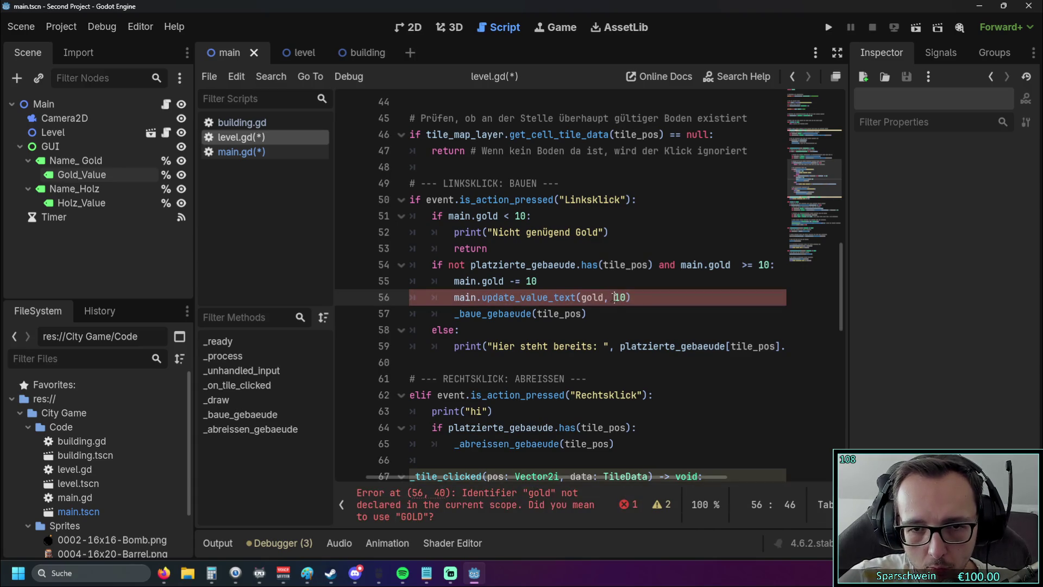
# - After checking main.gd's value lists, change line 56's first argument so it reads main.update_value_text(1, 10)
pyautogui.press('Down')
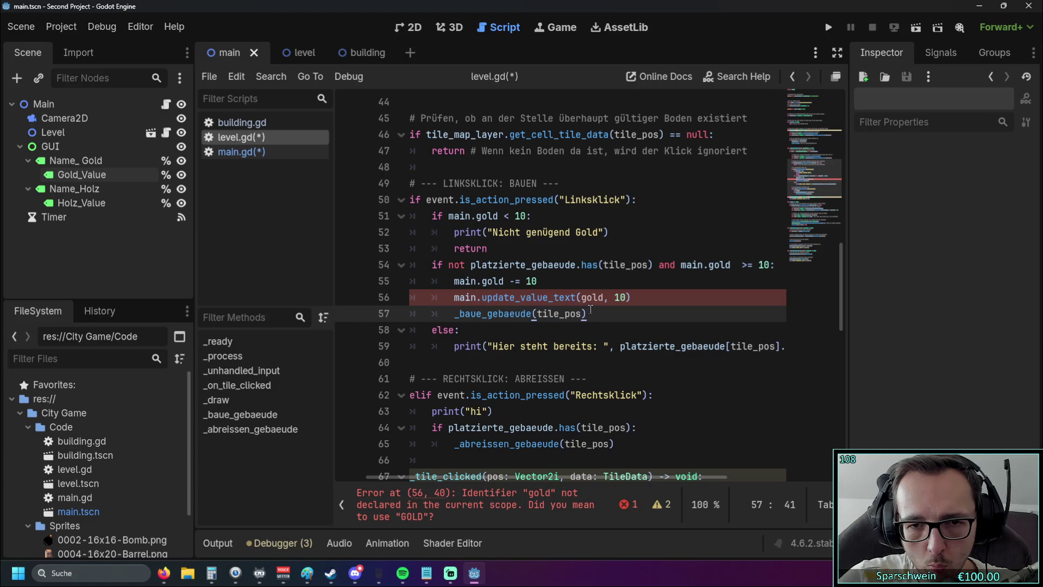
pyautogui.click(583, 298)
pyautogui.moveTo(583, 298); pyautogui.dragTo(604, 298)
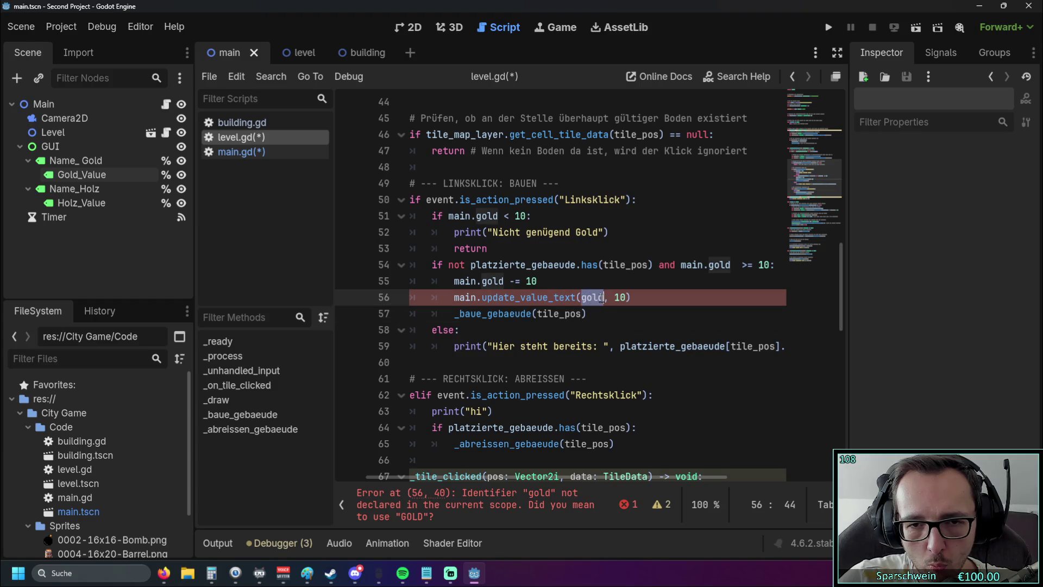
pyautogui.write('lable')
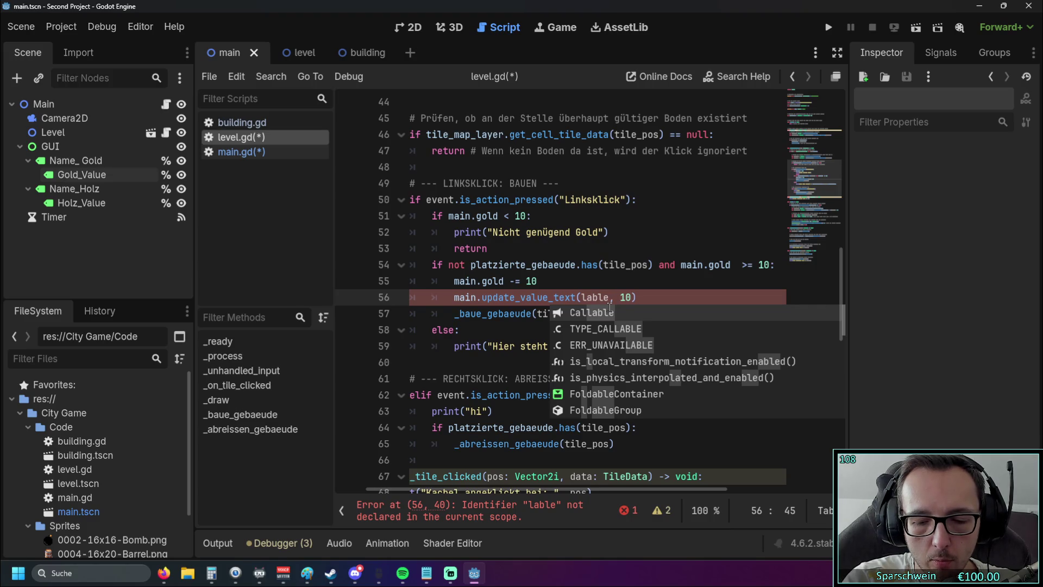
pyautogui.write('_')
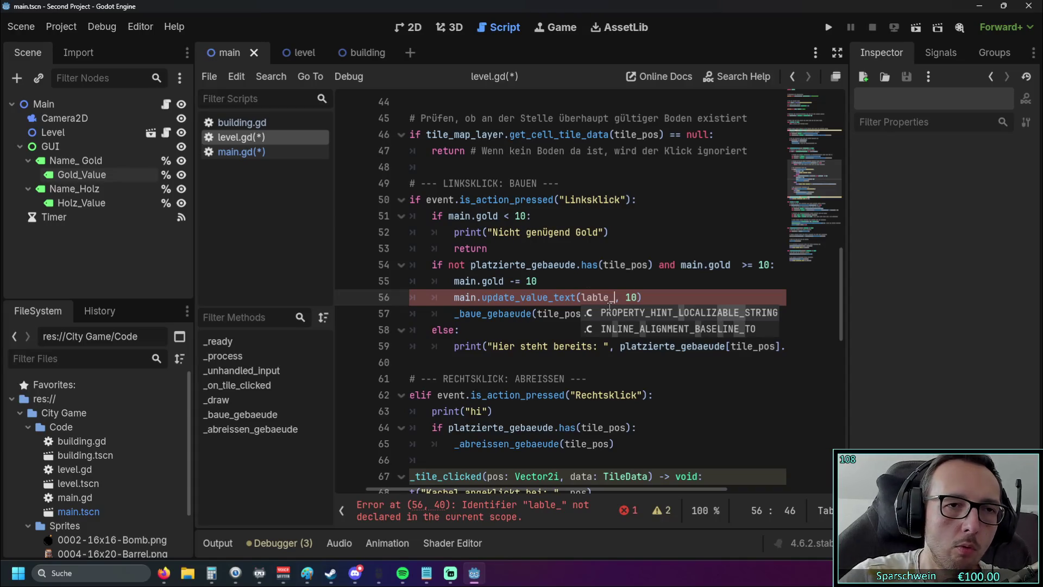
pyautogui.click(239, 151)
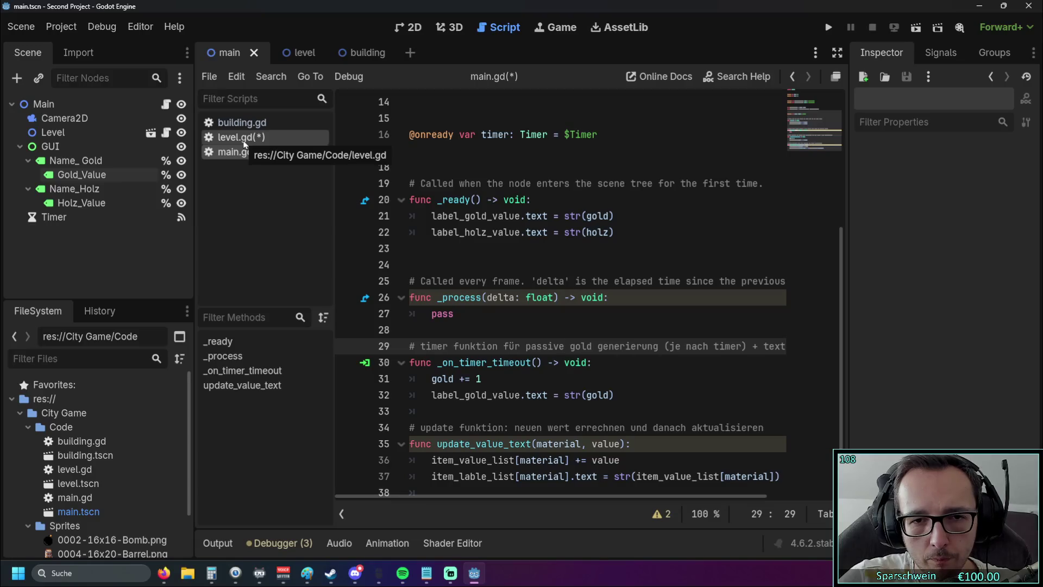
pyautogui.scroll(5, 570, 233)
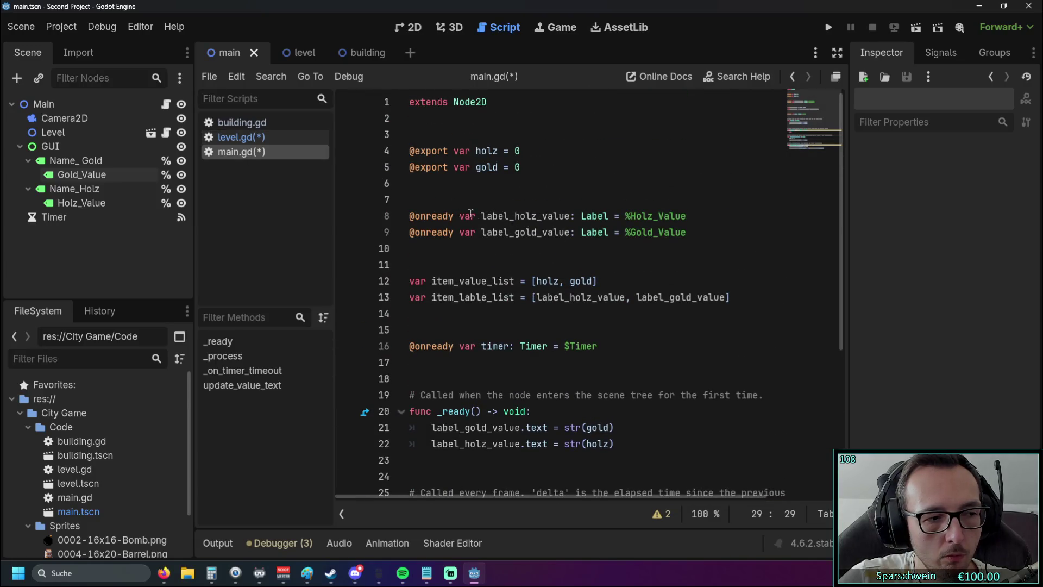
pyautogui.click(235, 142)
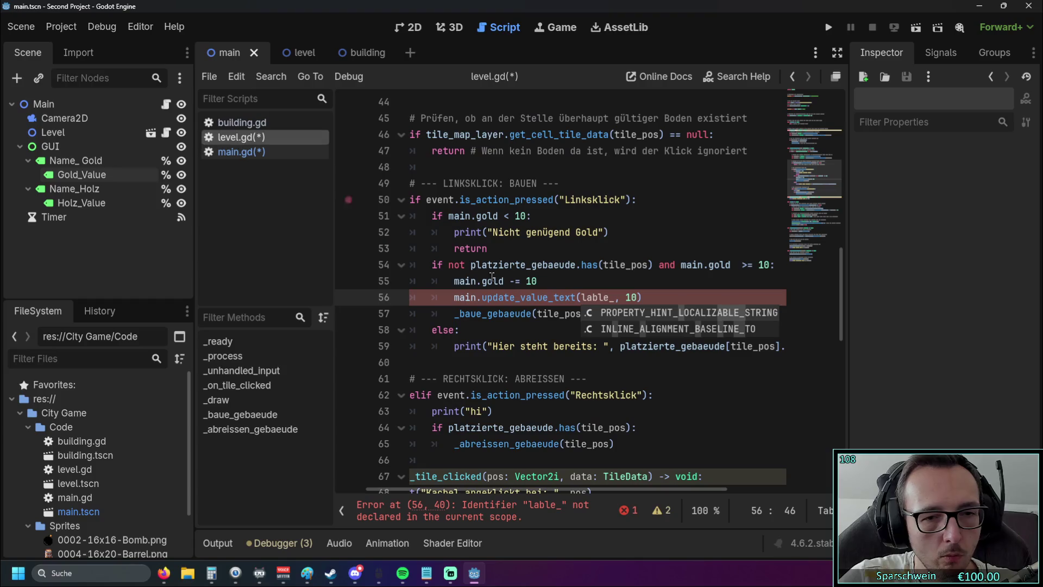
pyautogui.doubleClick(585, 297)
pyautogui.write('1')
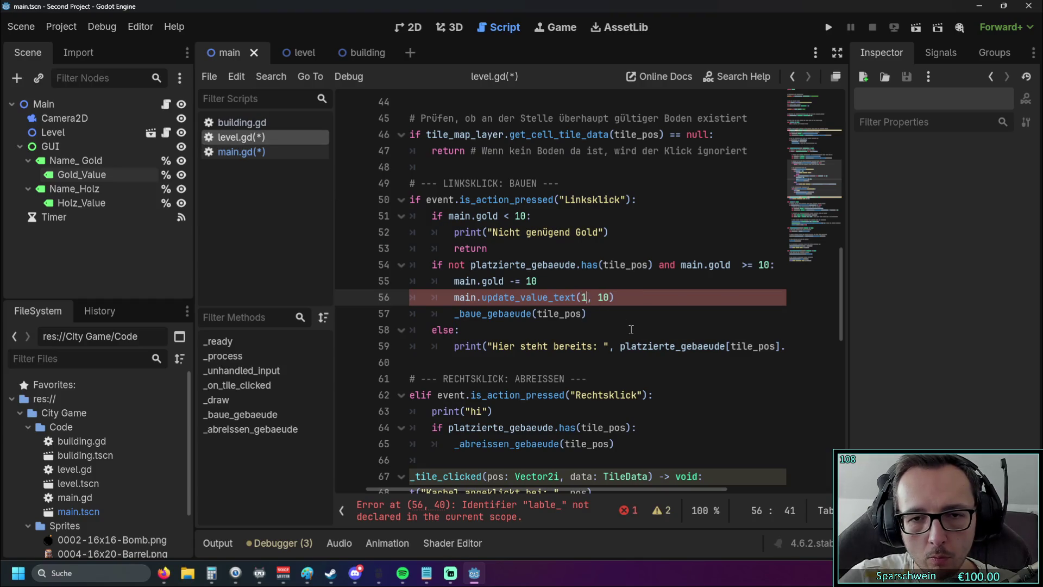
pyautogui.click(625, 330)
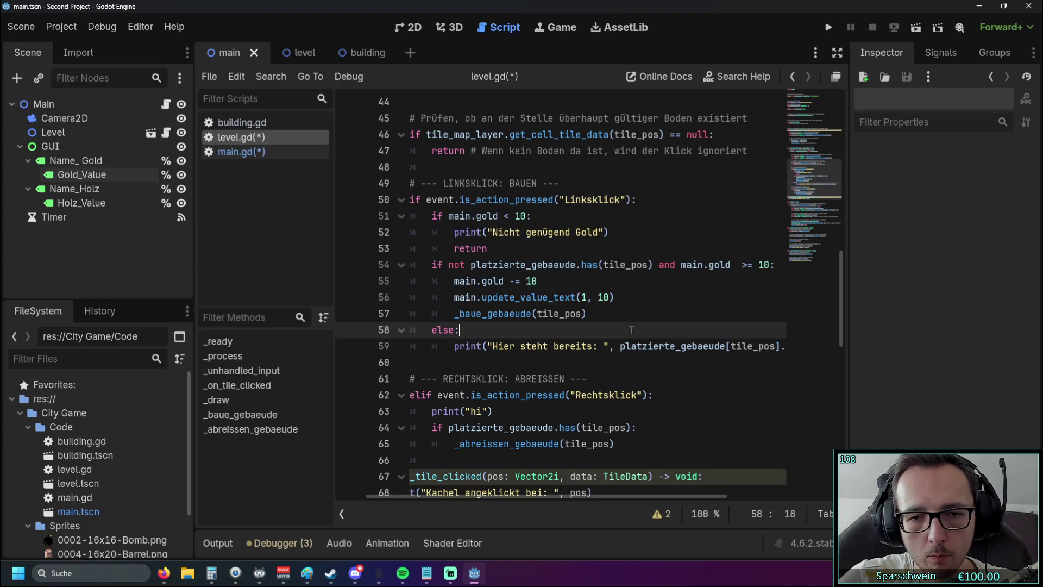
pyautogui.doubleClick(585, 298)
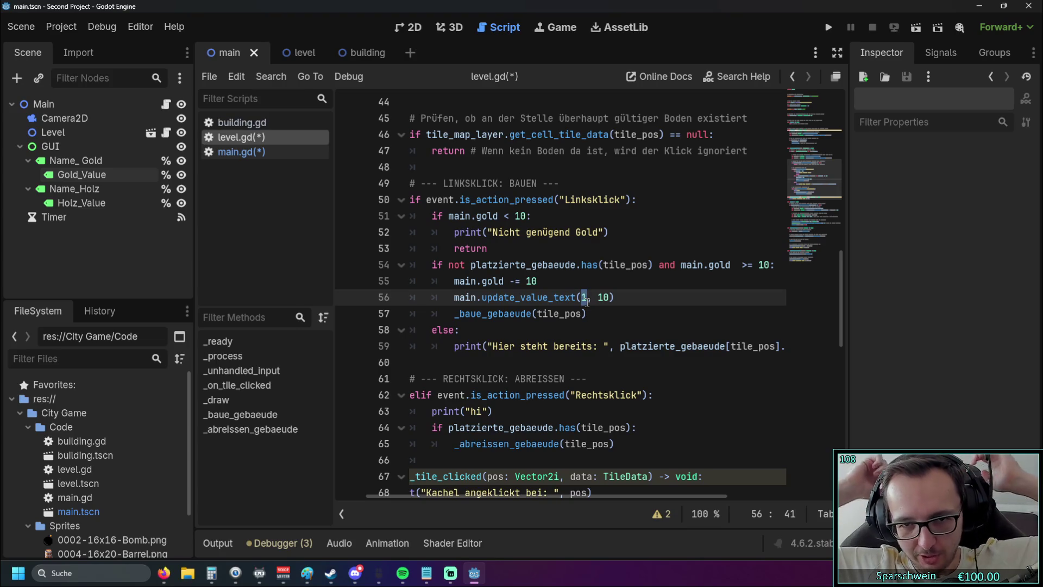
pyautogui.press('Down')
pyautogui.press('Down')
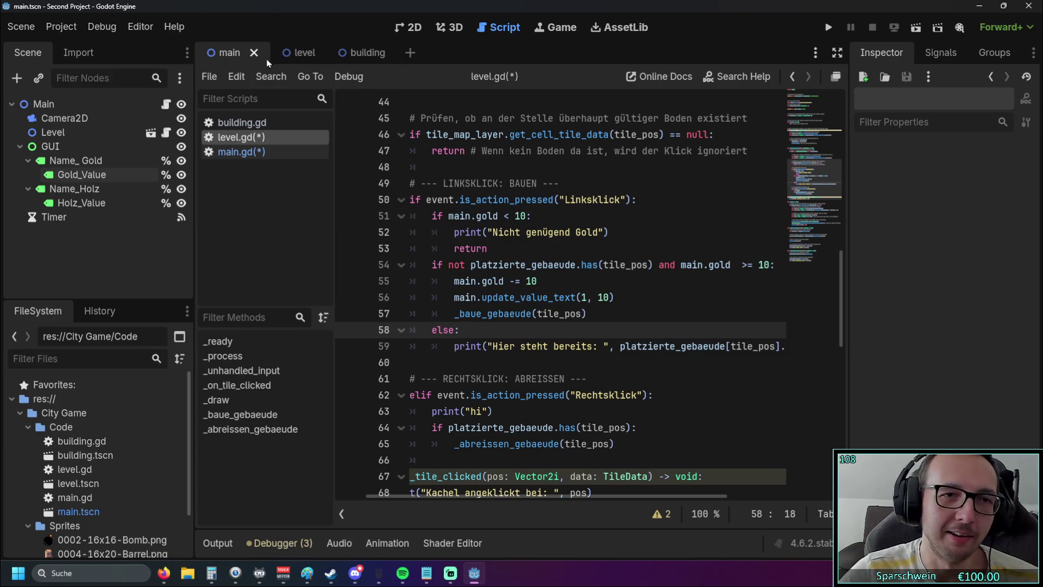
pyautogui.click(241, 152)
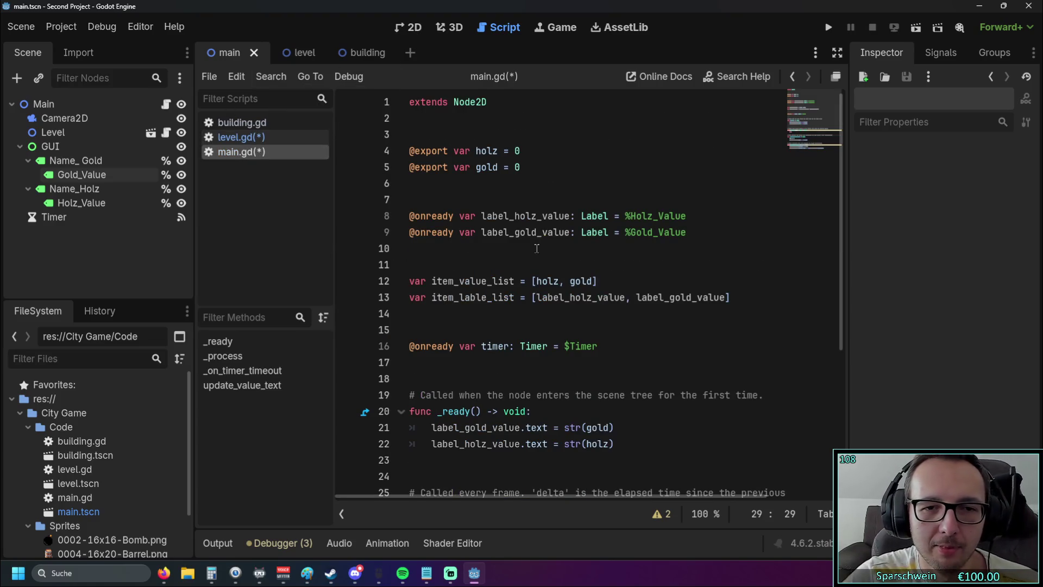
# - Type enum {} on empty line 23 directly after the _ready function in main.gd
pyautogui.scroll(-2, 554, 244)
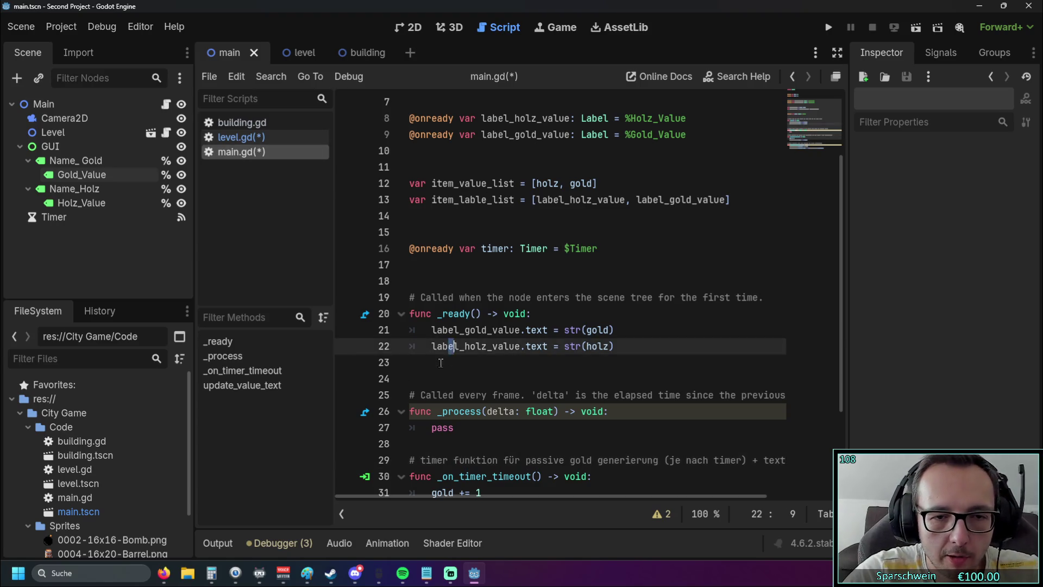
pyautogui.click(593, 356)
pyautogui.write('enum')
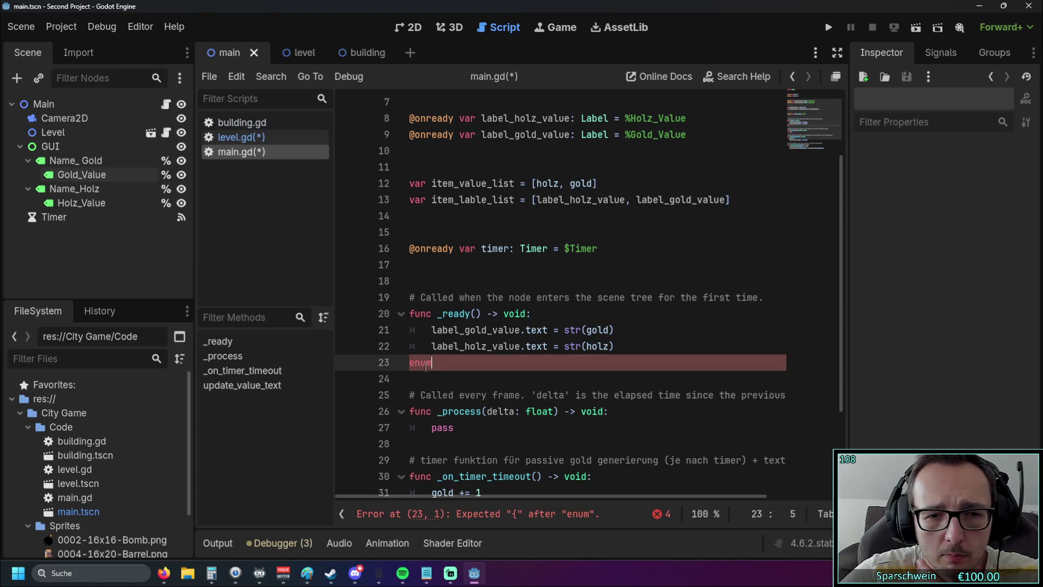
pyautogui.scroll(-2, 444, 378)
pyautogui.scroll(1, 445, 378)
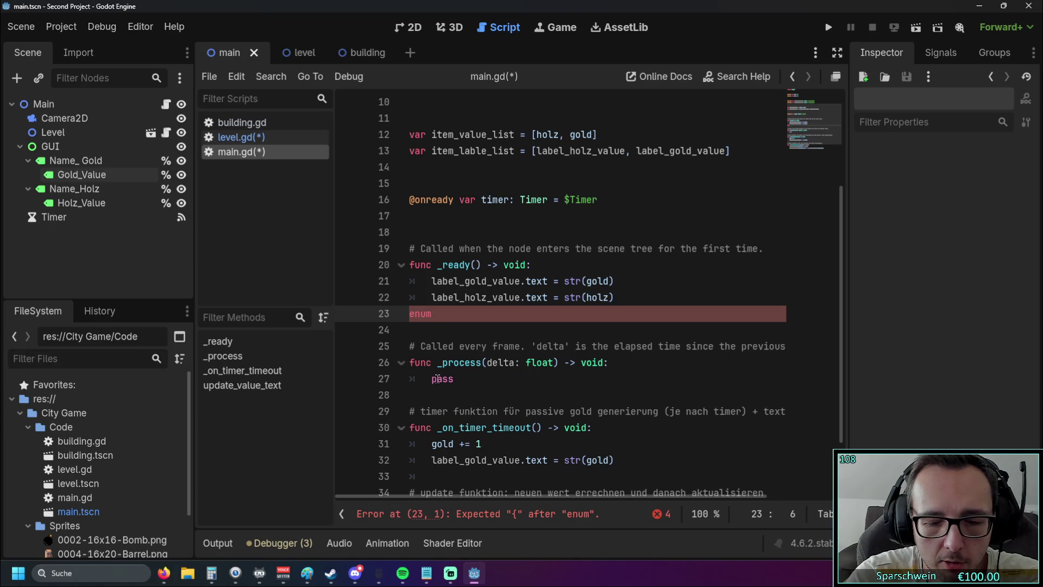
pyautogui.write('/')
pyautogui.press('BackSpace')
pyautogui.write('{')
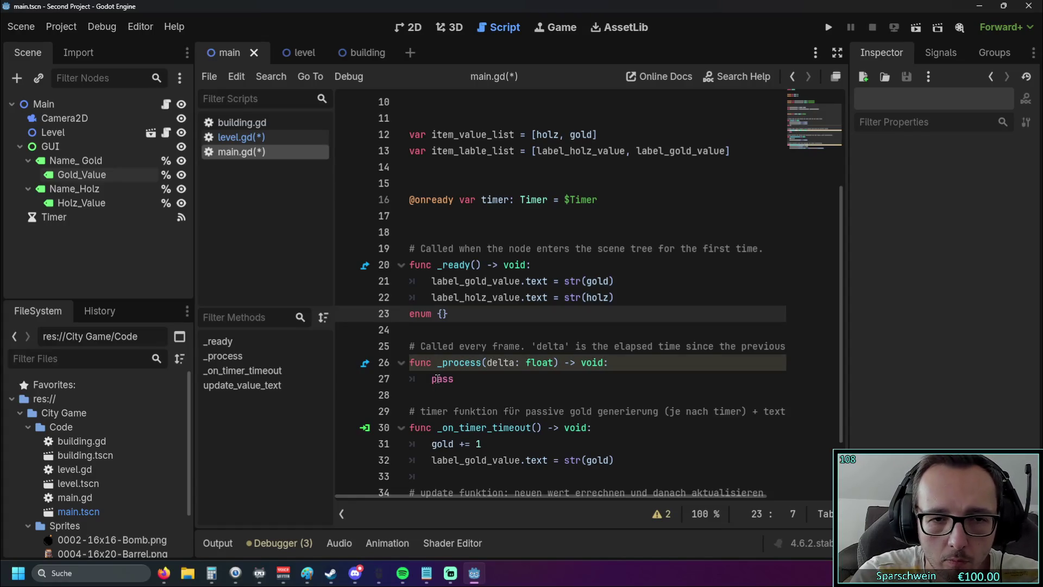